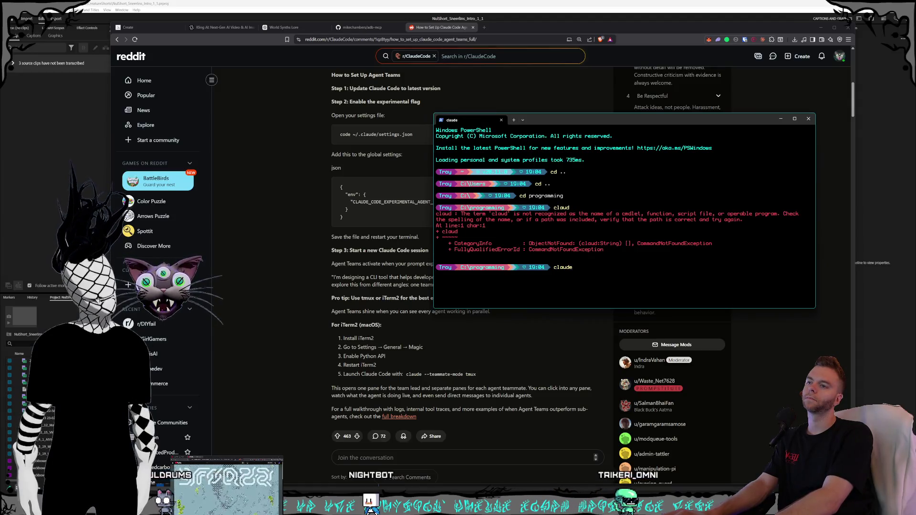
# - Launch Claude Code, ask 'is claude teams enabled in here?', and enlarge and reposition the terminal
pyautogui.press('Return')
pyautogui.write('is cl')
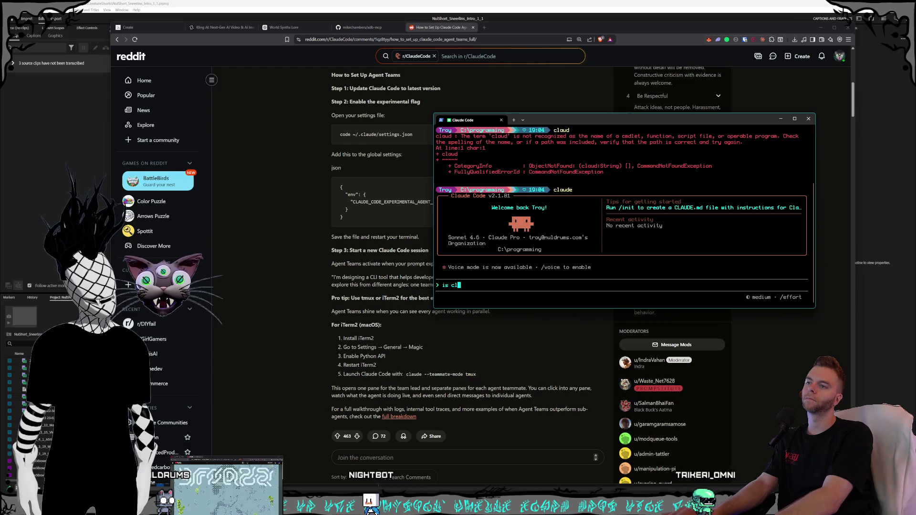
pyautogui.write('aude teams')
pyautogui.write(' ac')
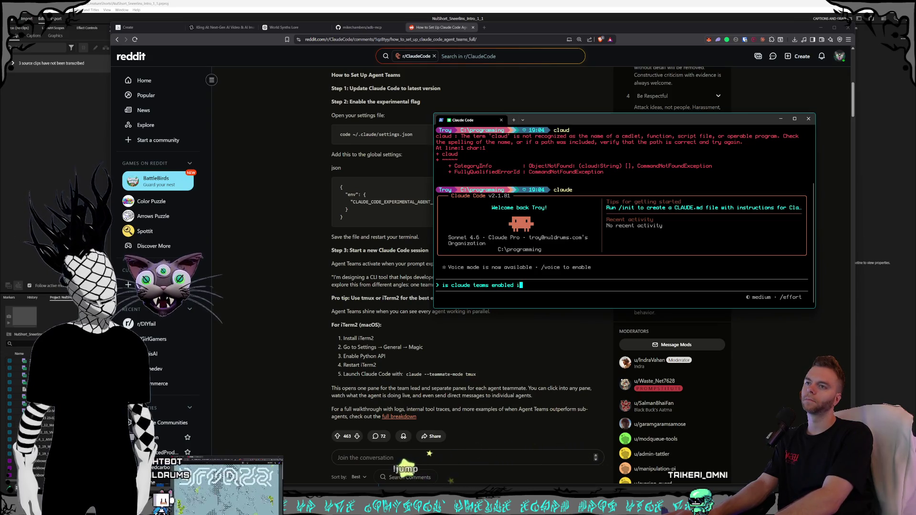
pyautogui.write('n here?')
pyautogui.press('Return')
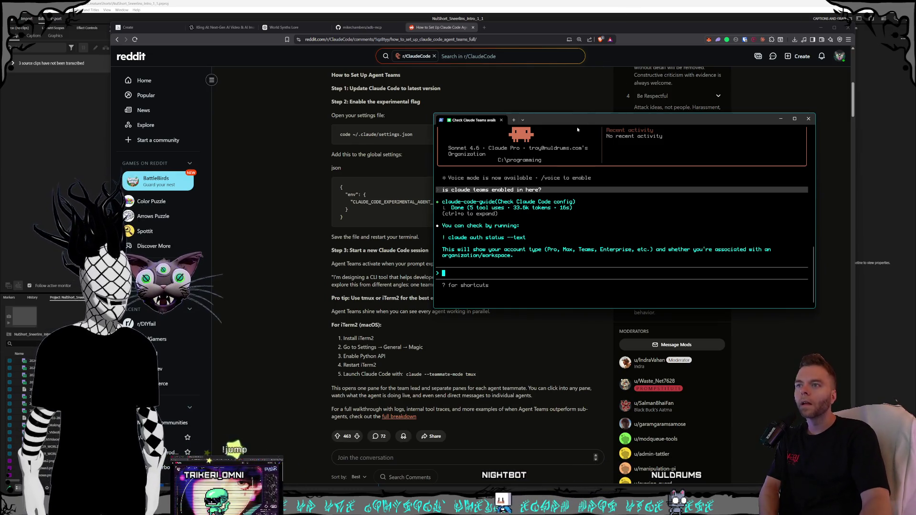
pyautogui.moveTo(580, 112); pyautogui.dragTo(580, 71)
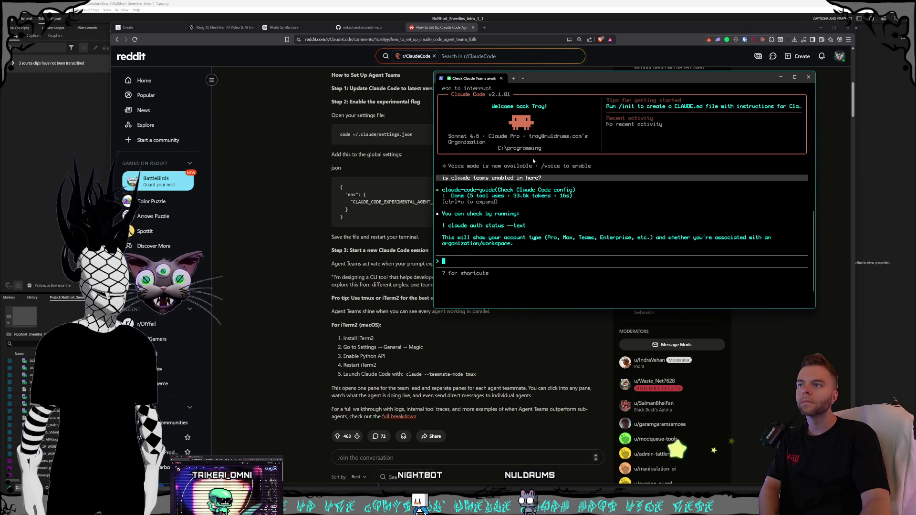
pyautogui.moveTo(562, 78); pyautogui.dragTo(598, 121)
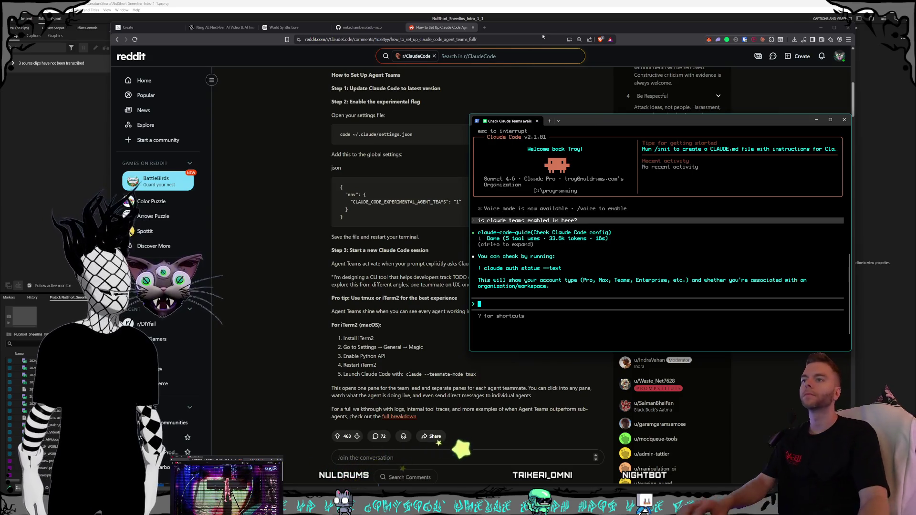
# - Search 'how to switch to opus', close the stray Proton tab, and end on a fresh blank tab
pyautogui.click(482, 27)
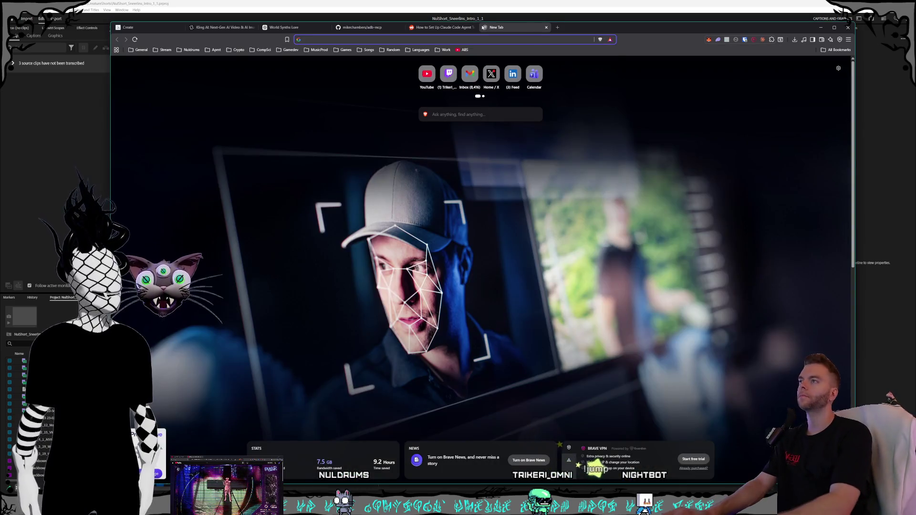
pyautogui.write('how to switch to opus')
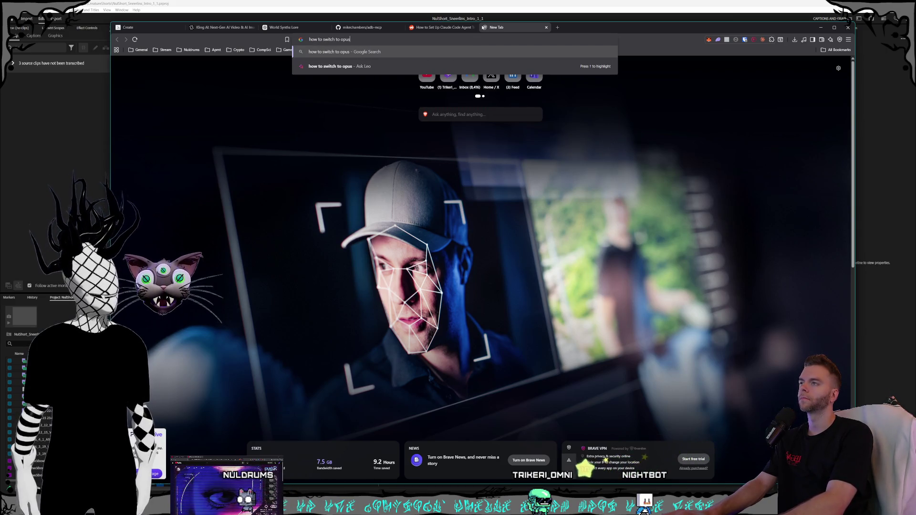
pyautogui.click(477, 149)
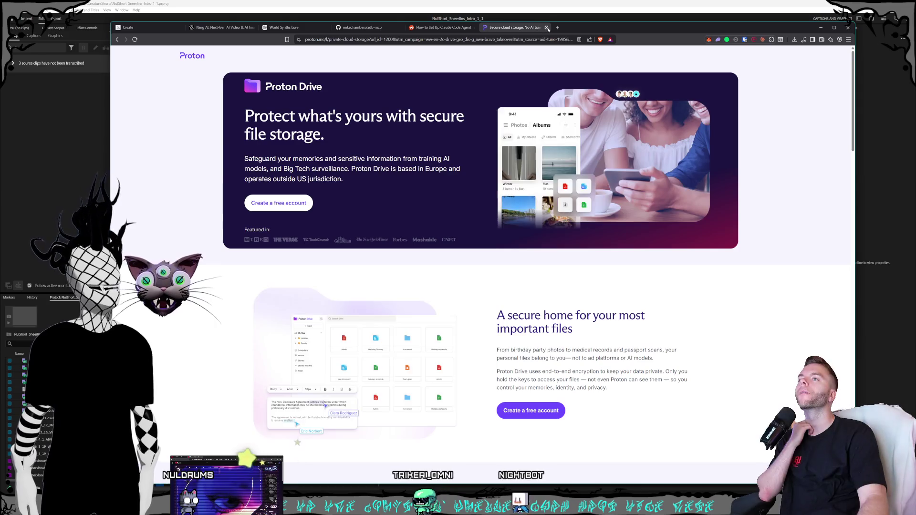
pyautogui.click(547, 28)
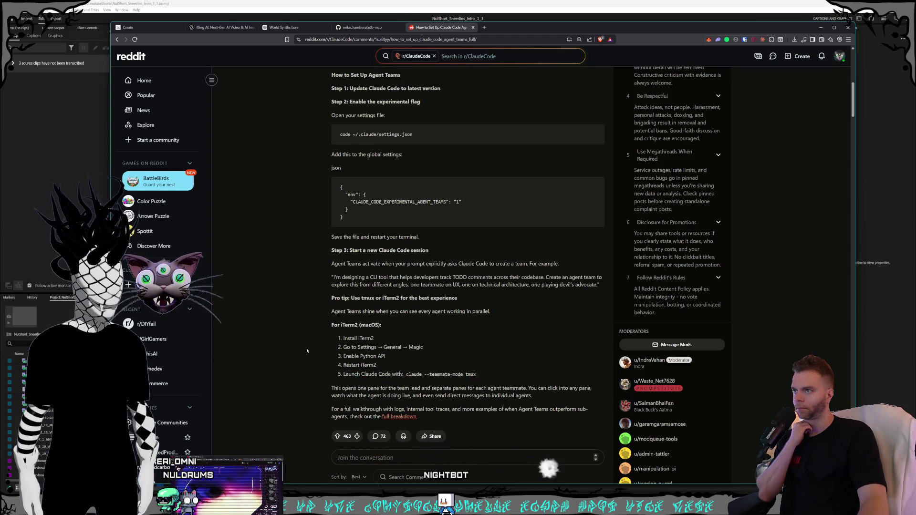
pyautogui.click(485, 27)
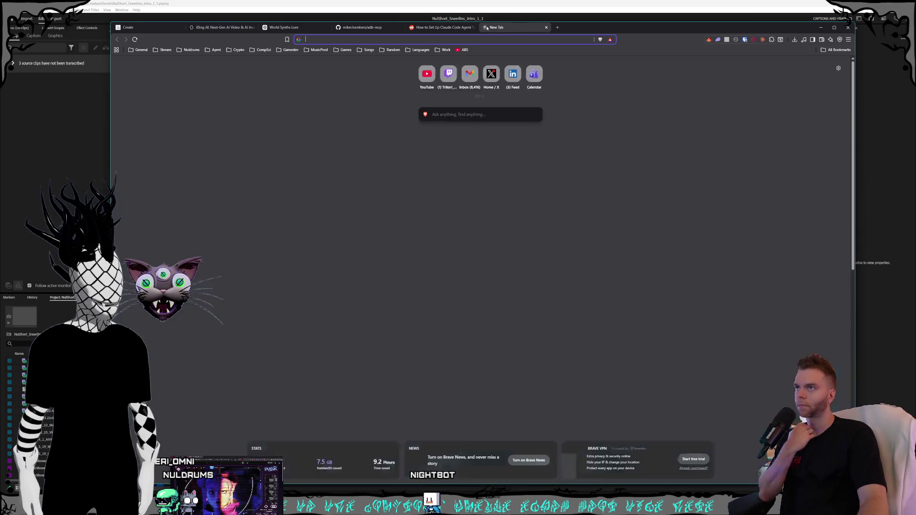
pyautogui.write('does claude')
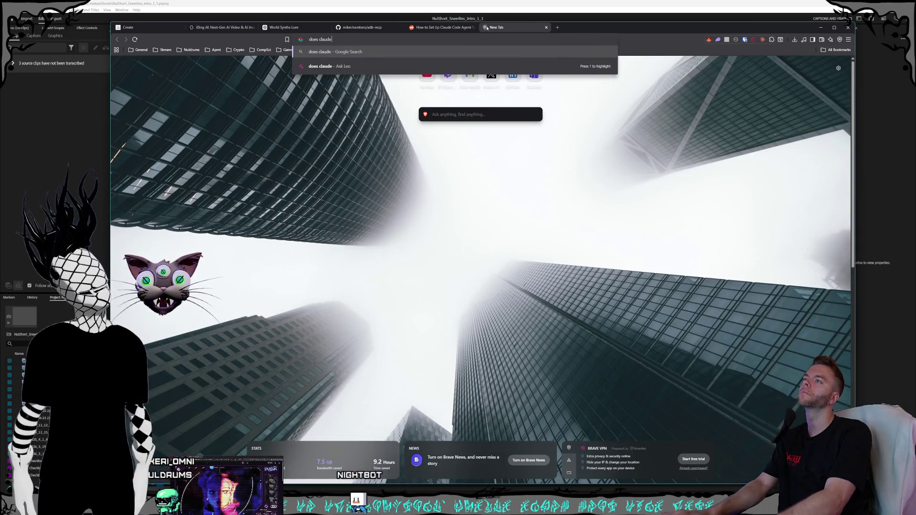
pyautogui.write(' max subscription incre')
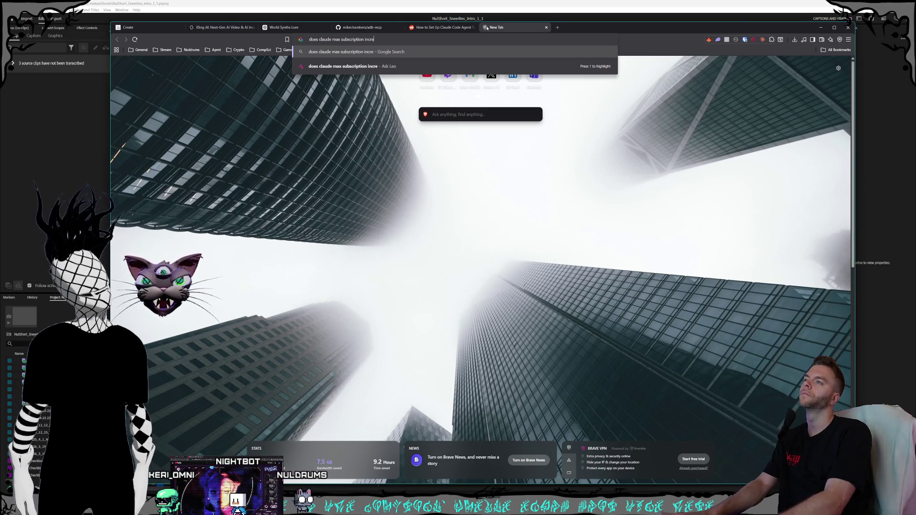
pyautogui.write('ase your')
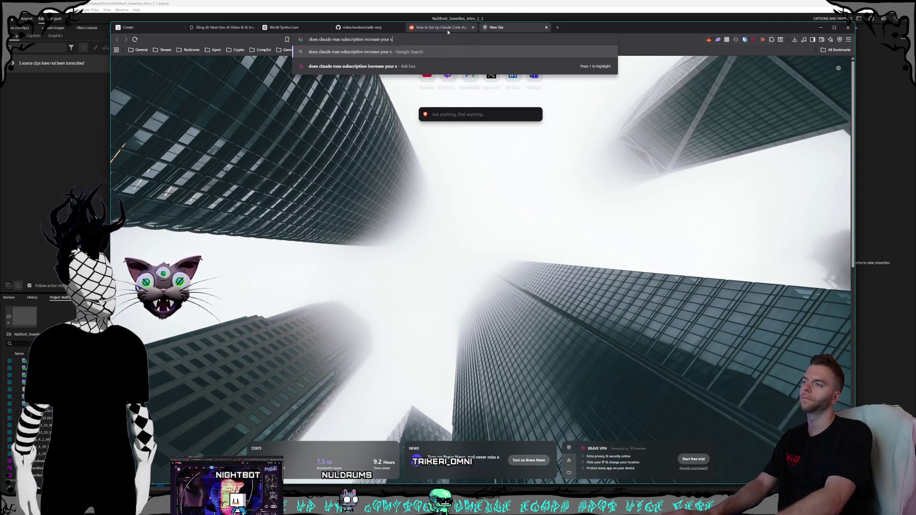
pyautogui.write('session limit')
# - Search whether Claude Max raises the session limit, read the results, and close the tab
pyautogui.press('Return')
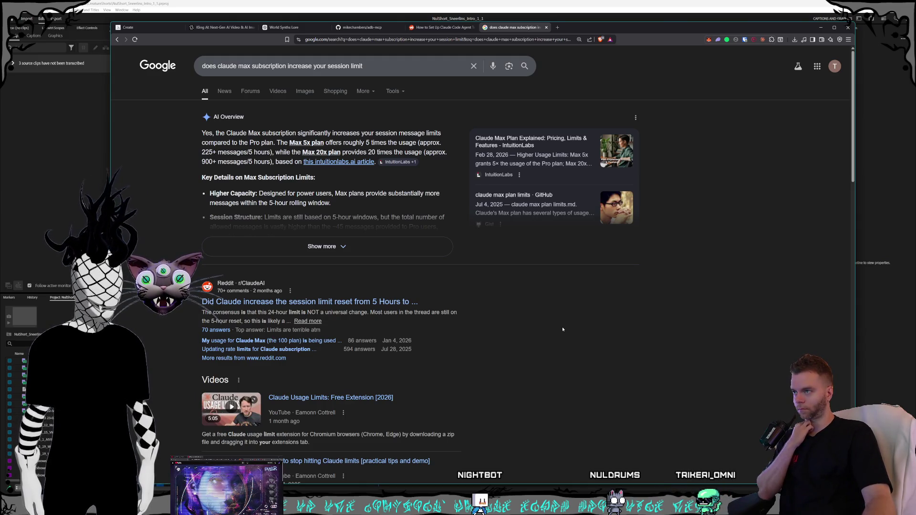
pyautogui.click(547, 26)
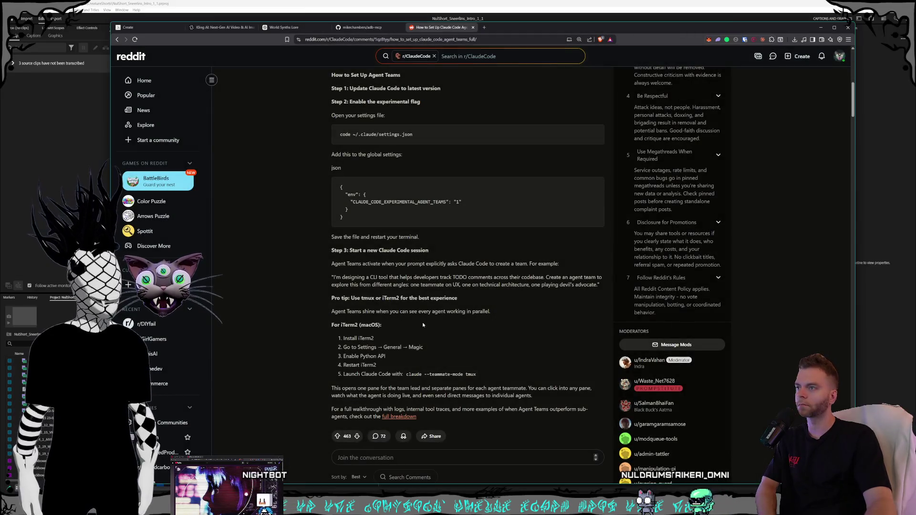
# - Nudge the browser window and start a new tab headed to github.com
pyautogui.moveTo(494, 30); pyautogui.dragTo(512, 25)
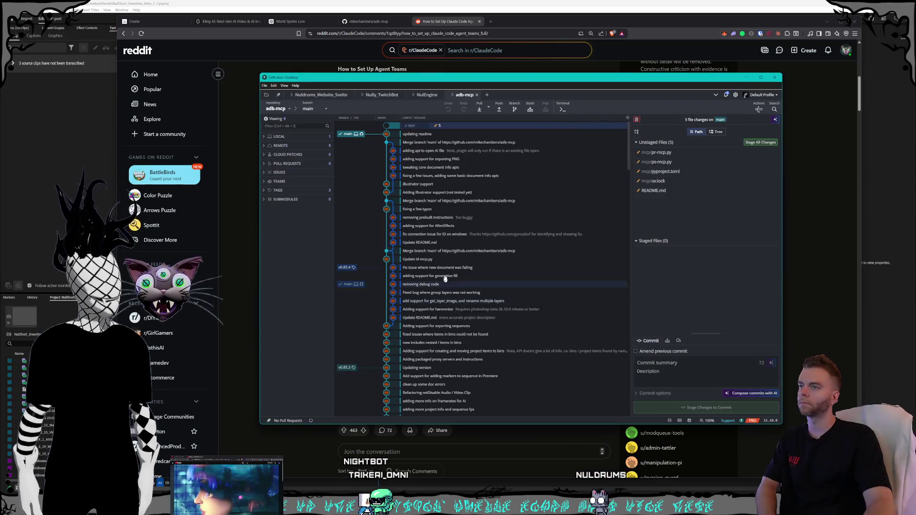
pyautogui.click(492, 21)
pyautogui.write('github.com')
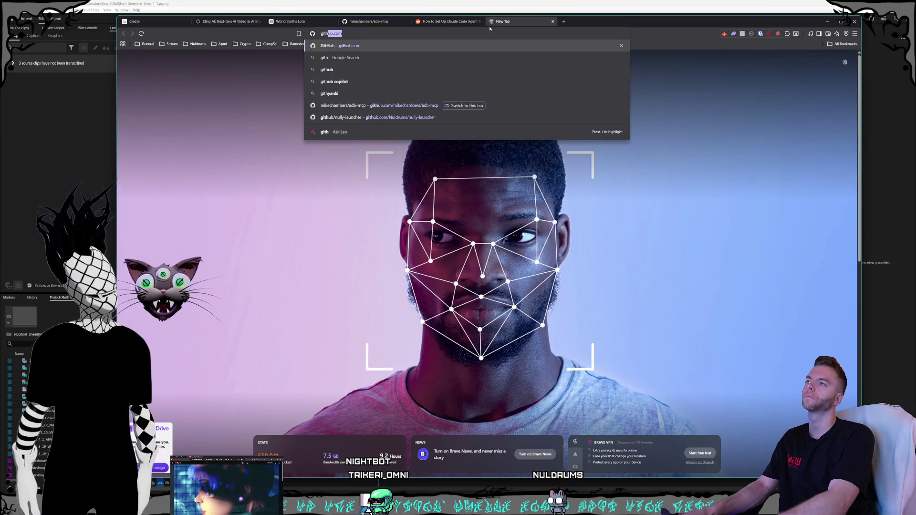
# - Go to GitHub, switch to the Nuldrums organization dashboard, and start a new repository
pyautogui.press('Return')
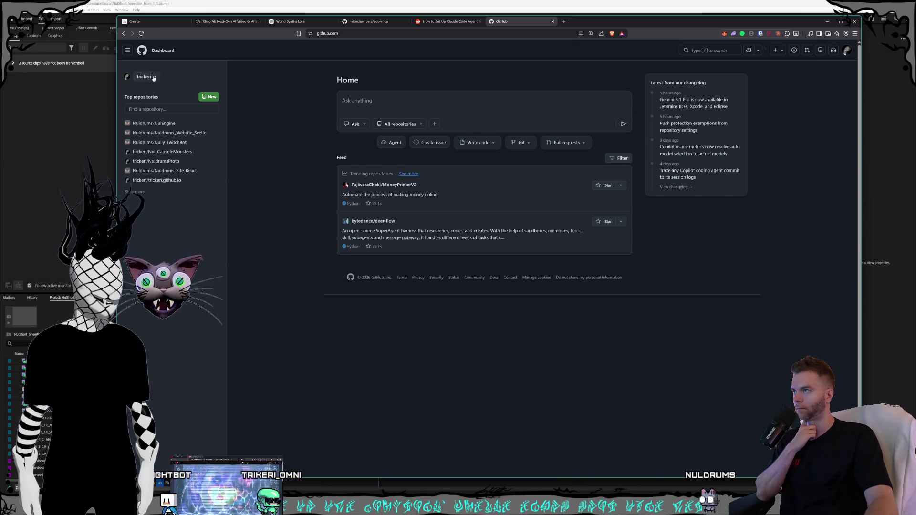
pyautogui.click(153, 77)
pyautogui.click(163, 126)
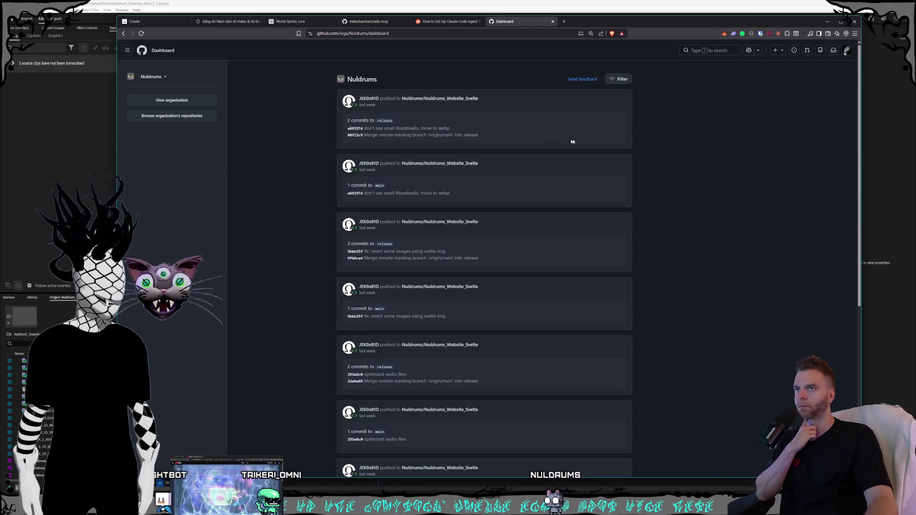
pyautogui.click(781, 49)
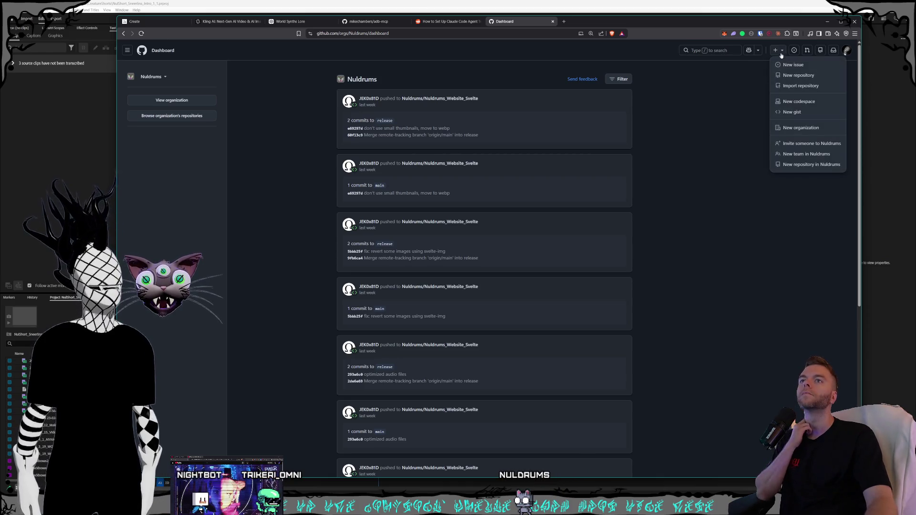
pyautogui.click(795, 76)
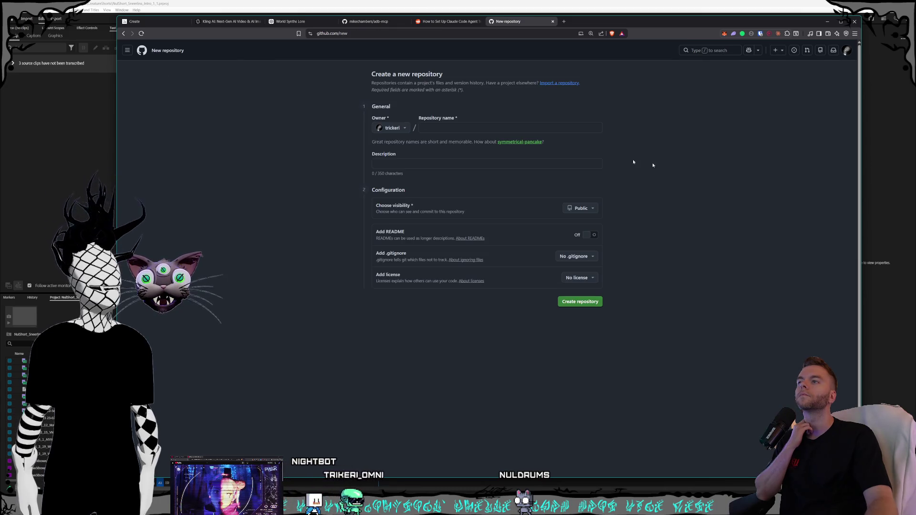
# - Set Nuldrums as owner and enter the repository name Nul_Money, shown as available
pyautogui.click(393, 128)
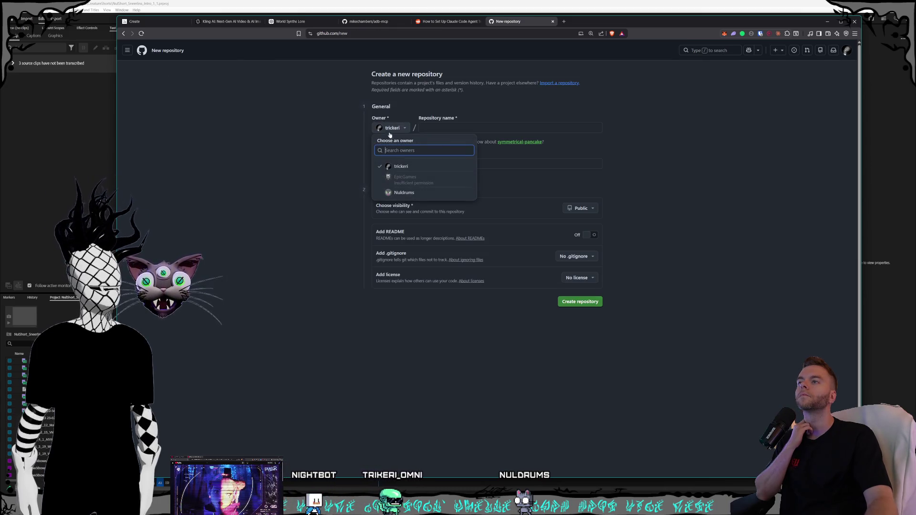
pyautogui.click(395, 193)
pyautogui.click(467, 127)
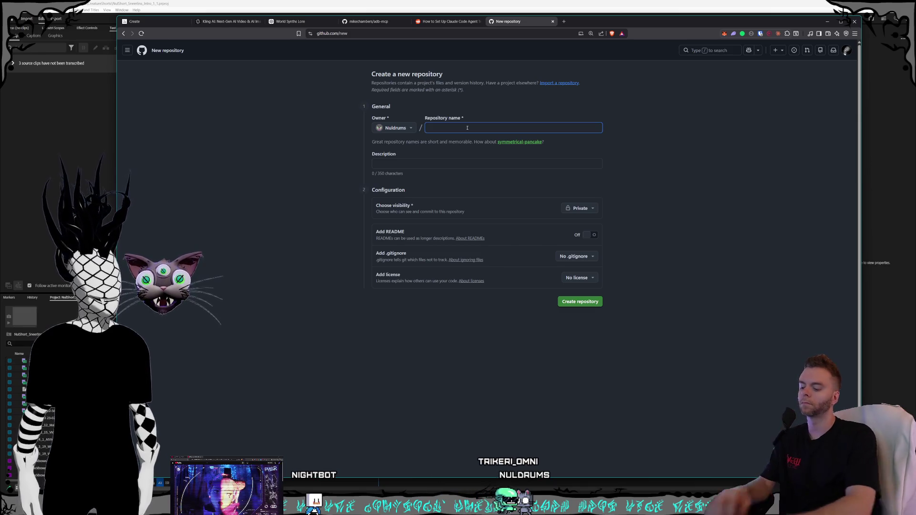
pyautogui.write('Nul')
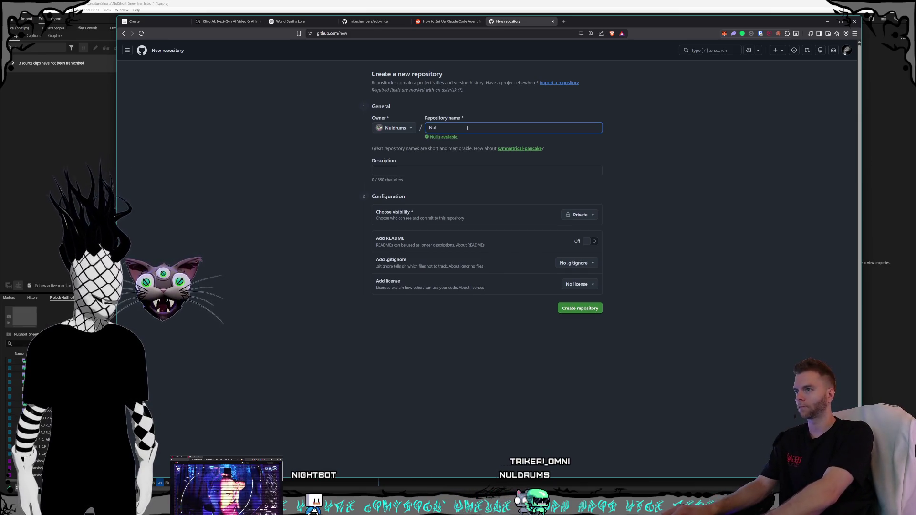
pyautogui.write('_Money')
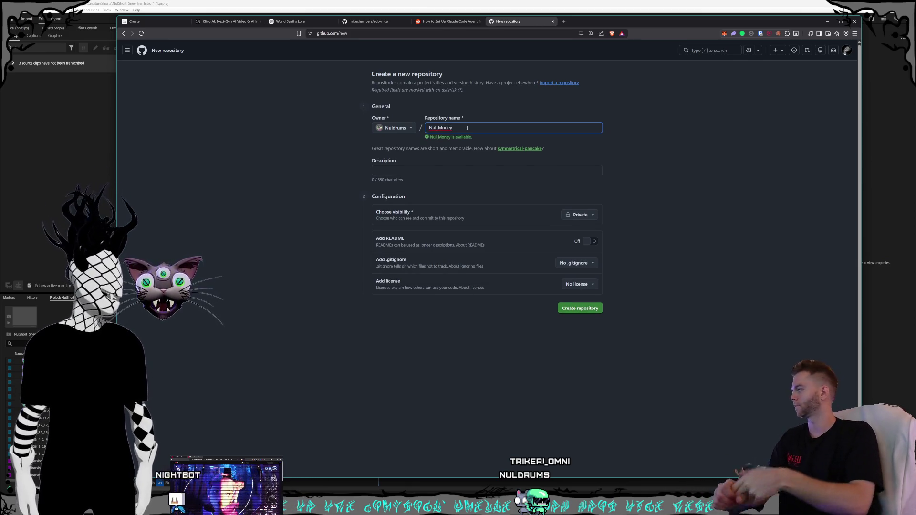
pyautogui.click(361, 122)
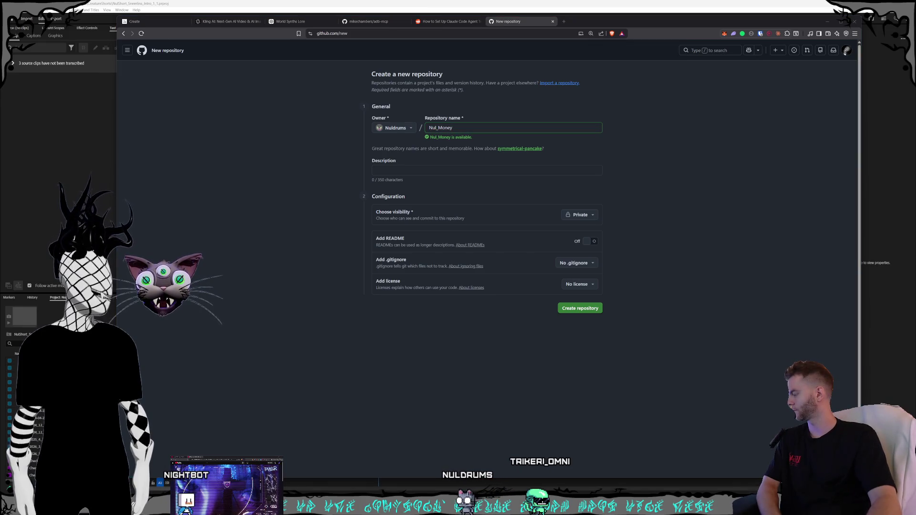
pyautogui.click(469, 127)
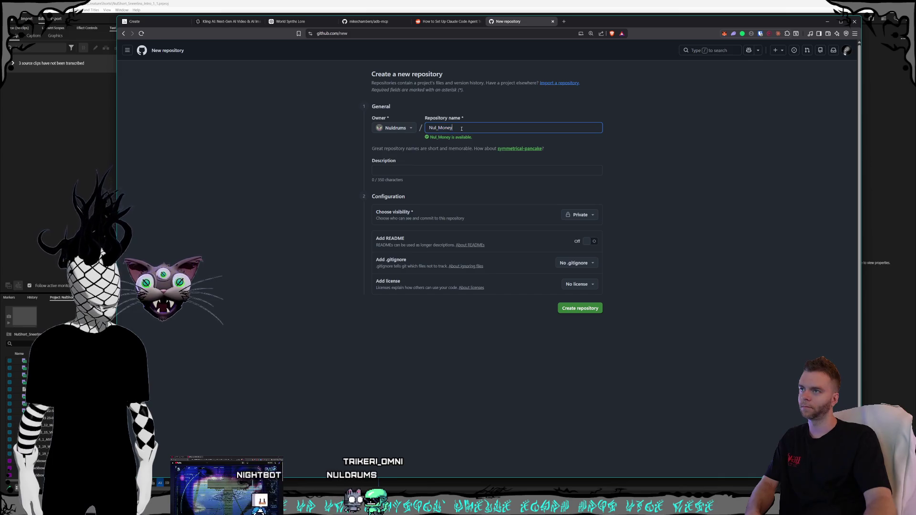
# - Select the 'Money' part of the repository name to replace it with Bux
pyautogui.click(438, 128)
pyautogui.hotkey('shift', 'End')
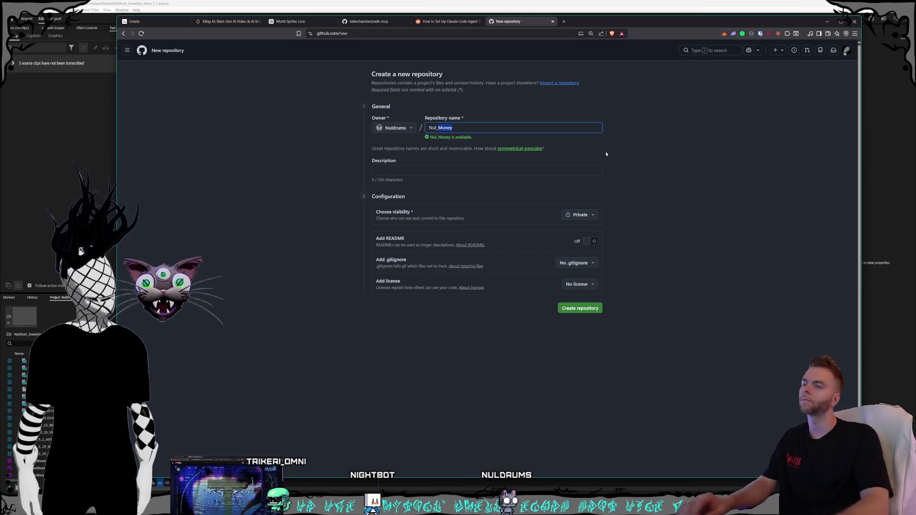
pyautogui.write('Bux')
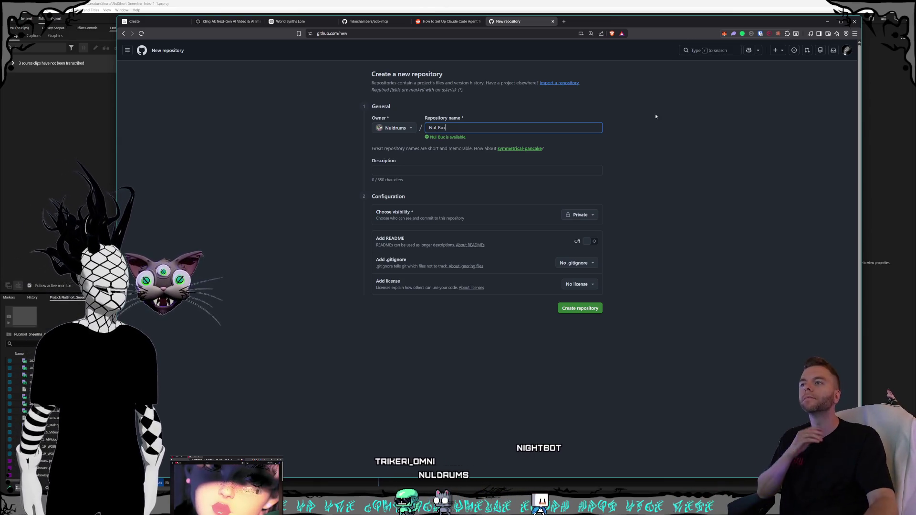
pyautogui.press('BackSpace')
pyautogui.press('BackSpace')
pyautogui.press('BackSpace')
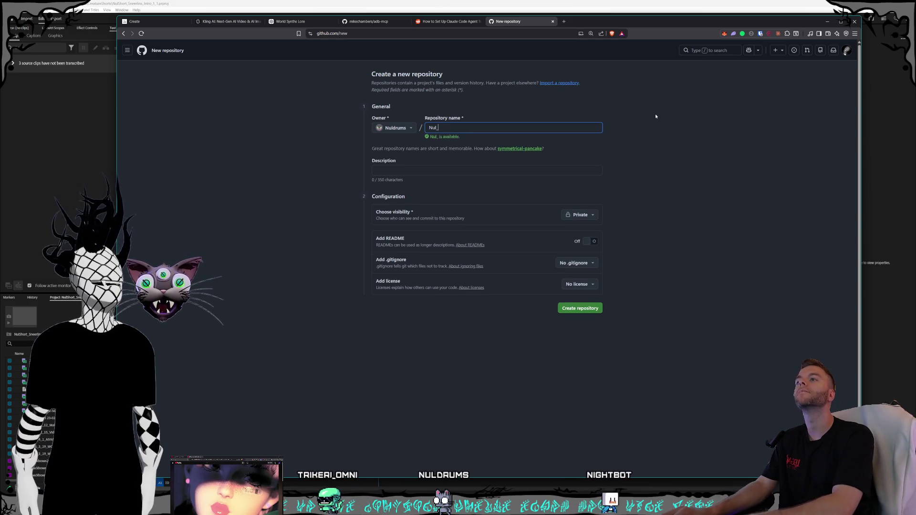
pyautogui.write('MNoney')
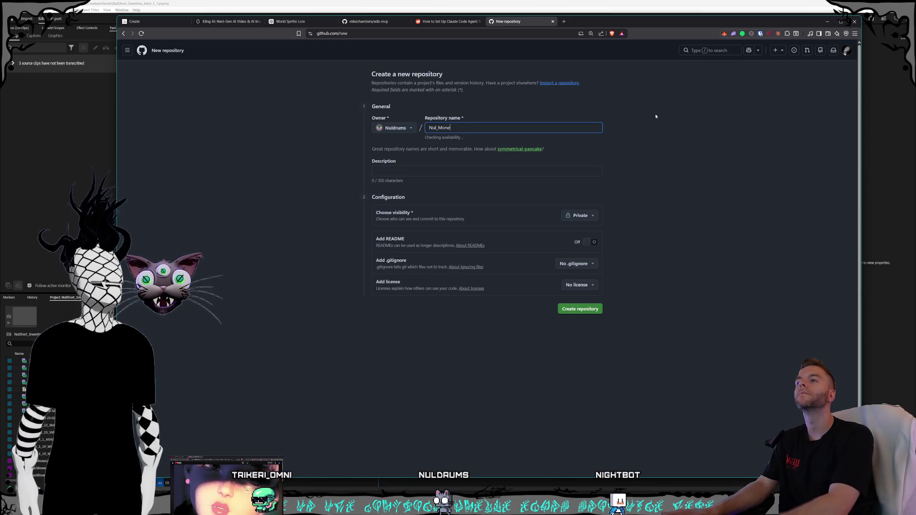
pyautogui.click(637, 175)
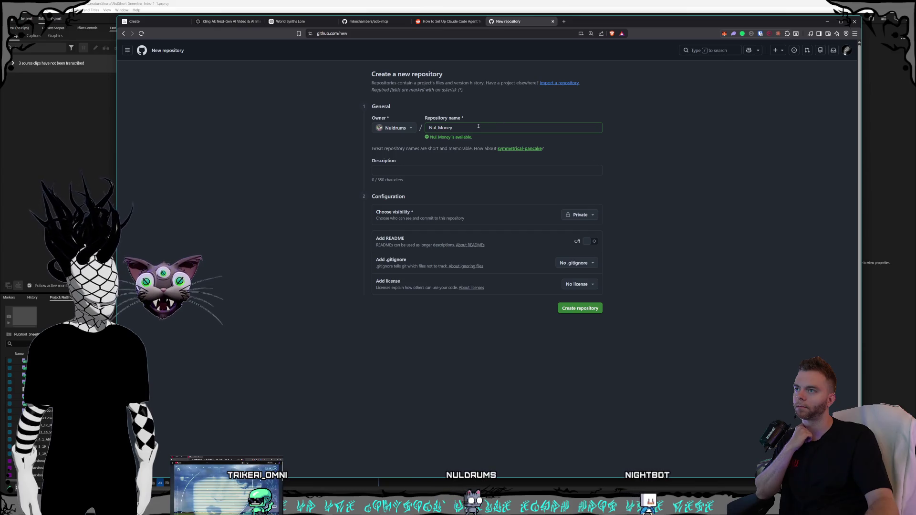
pyautogui.moveTo(478, 126); pyautogui.dragTo(430, 128)
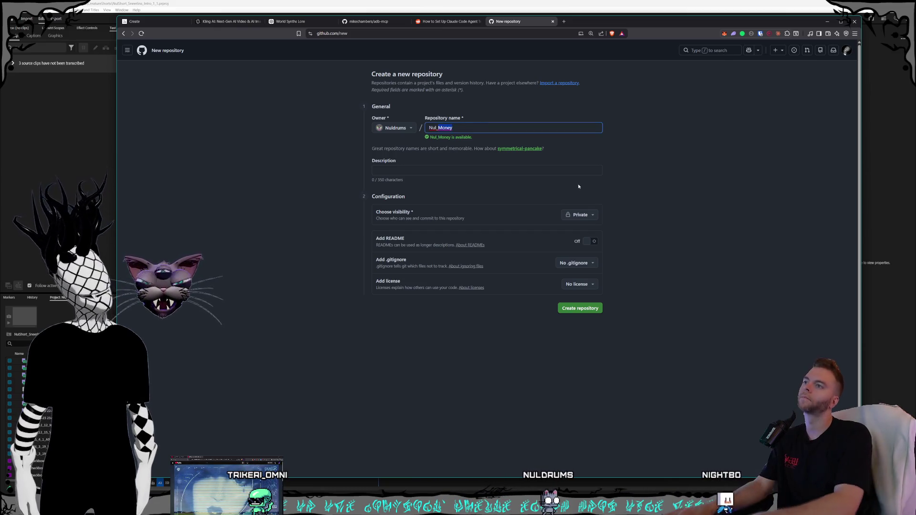
pyautogui.write('Bus')
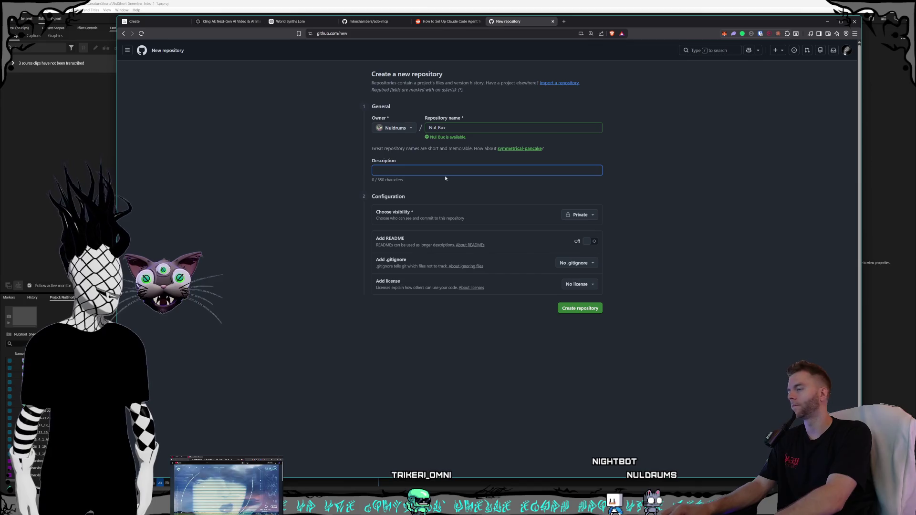
pyautogui.write('gorithim')
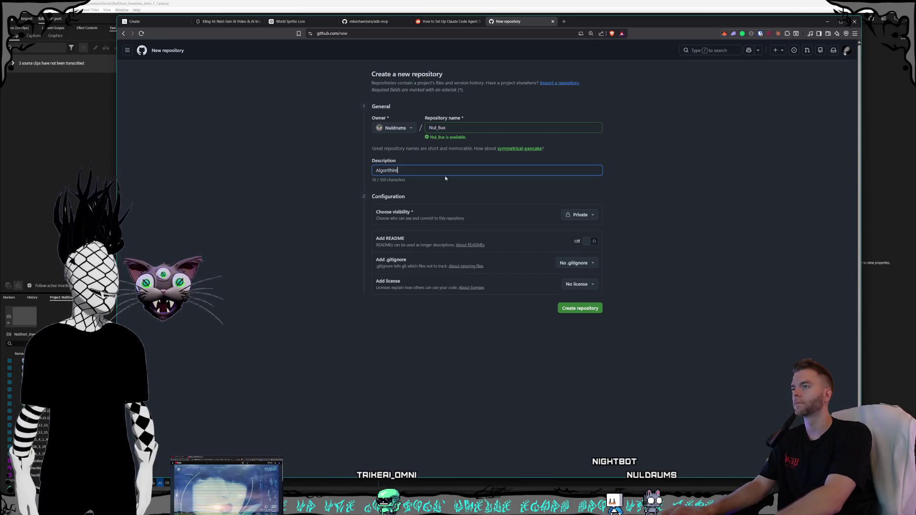
pyautogui.write('ic ling engine')
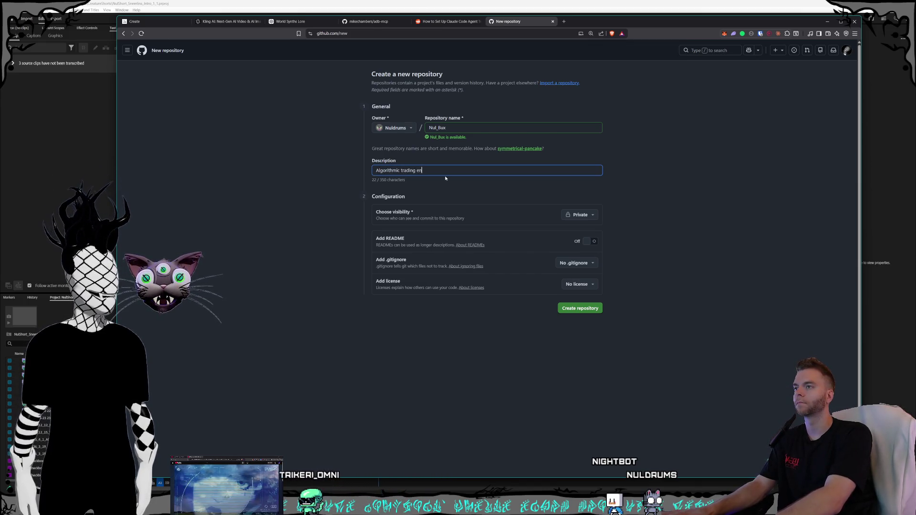
# - Enter the description 'Algorithmic trading engine' and prepend 'Nuldrums ' to it
pyautogui.click(690, 196)
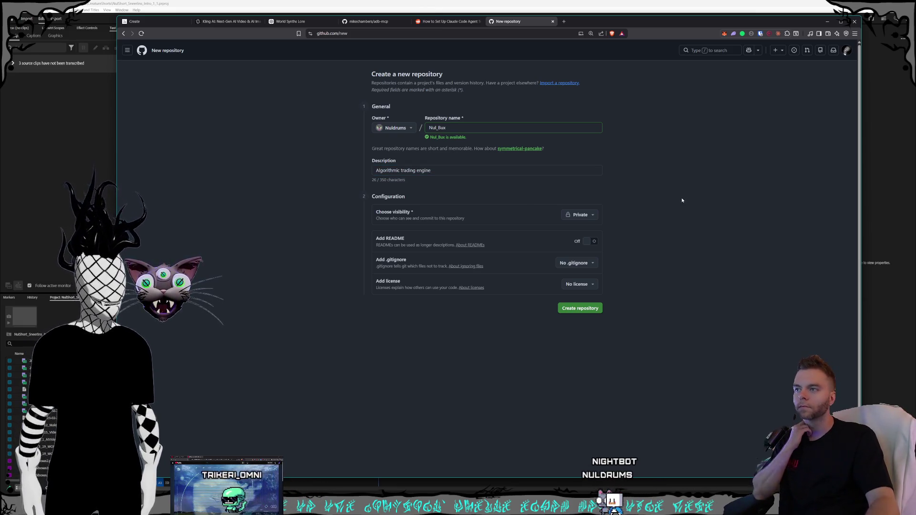
pyautogui.click(382, 172)
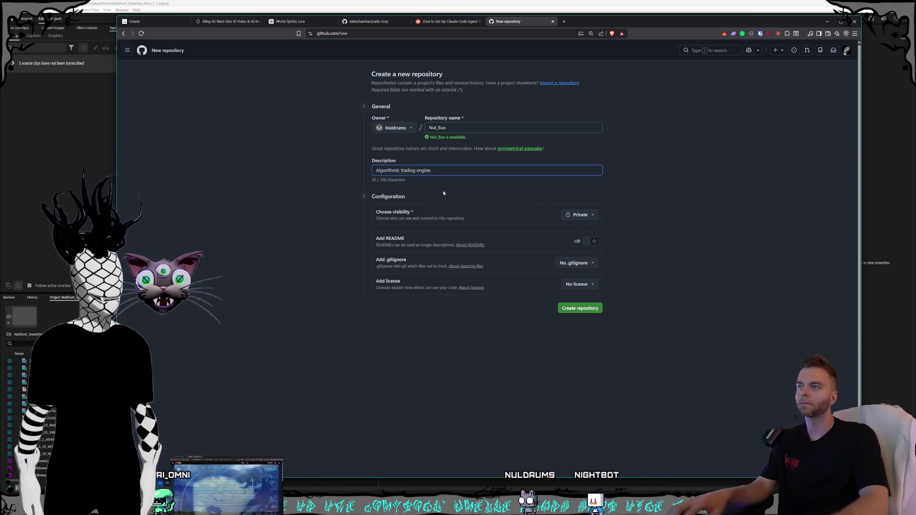
pyautogui.write('Nuldrums a')
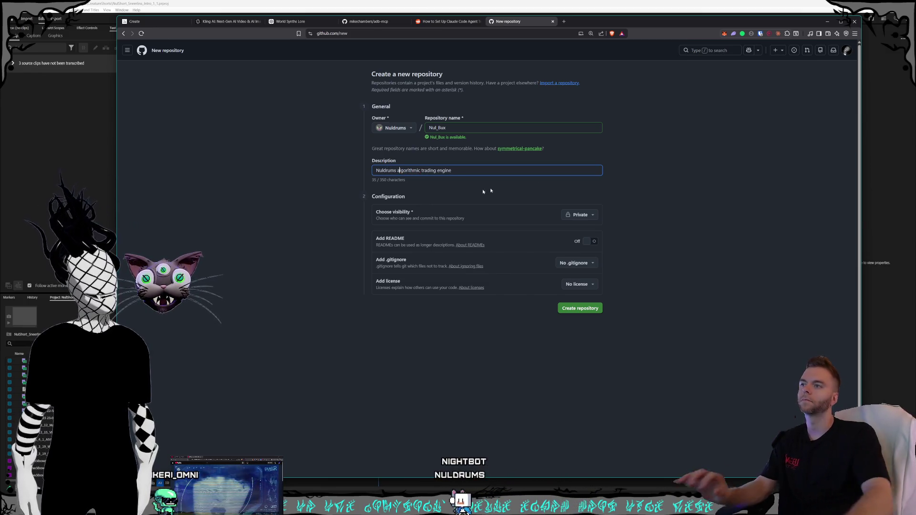
pyautogui.click(566, 191)
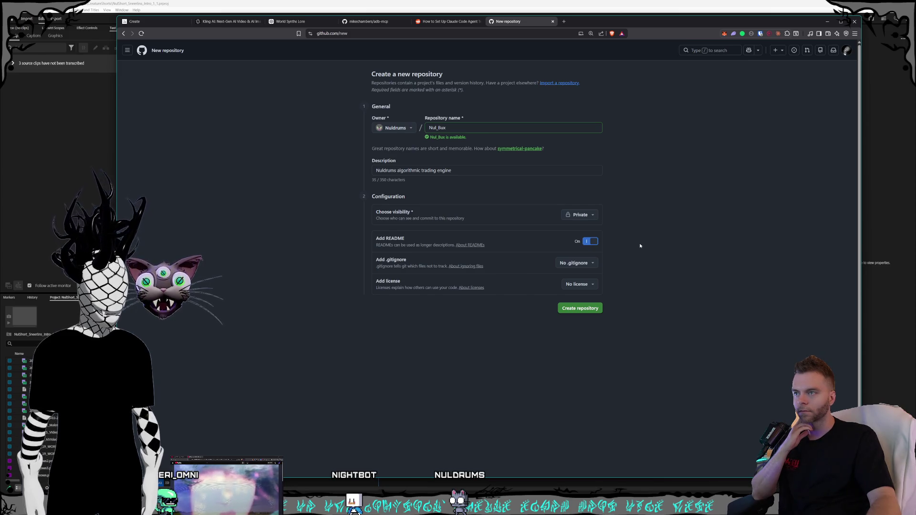
# - Leave .gitignore and license empty and create the private Nul_Bux repository with a README
pyautogui.click(593, 265)
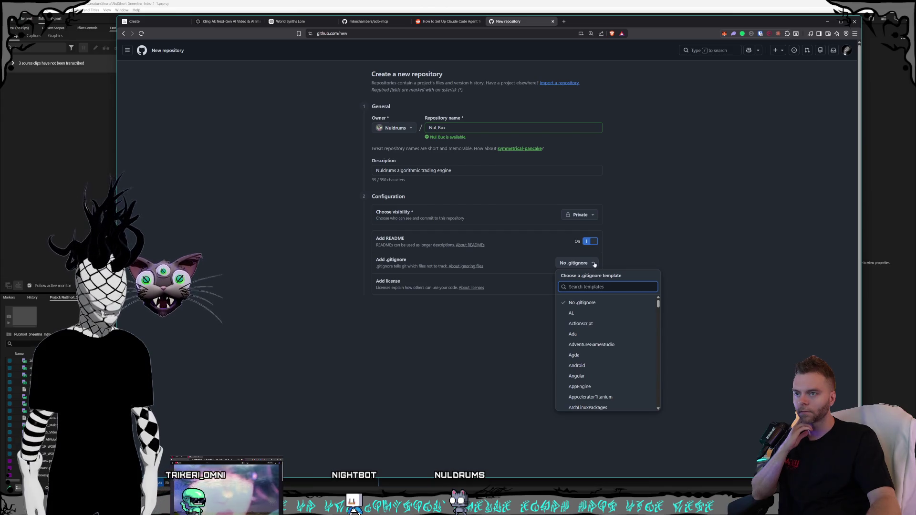
pyautogui.click(614, 260)
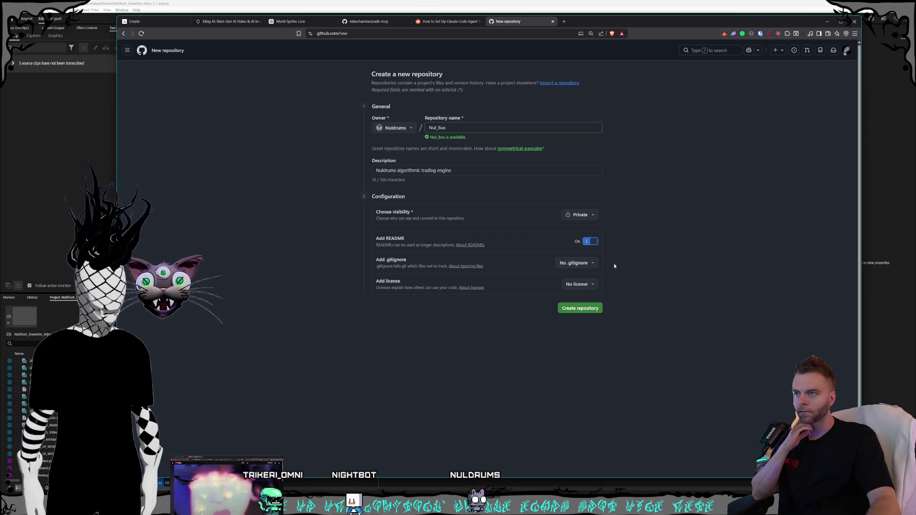
pyautogui.click(593, 286)
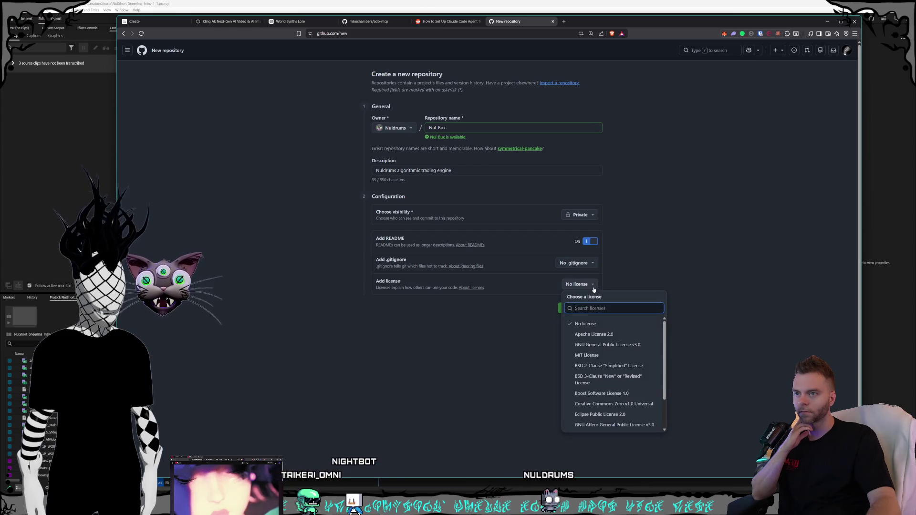
pyautogui.click(628, 266)
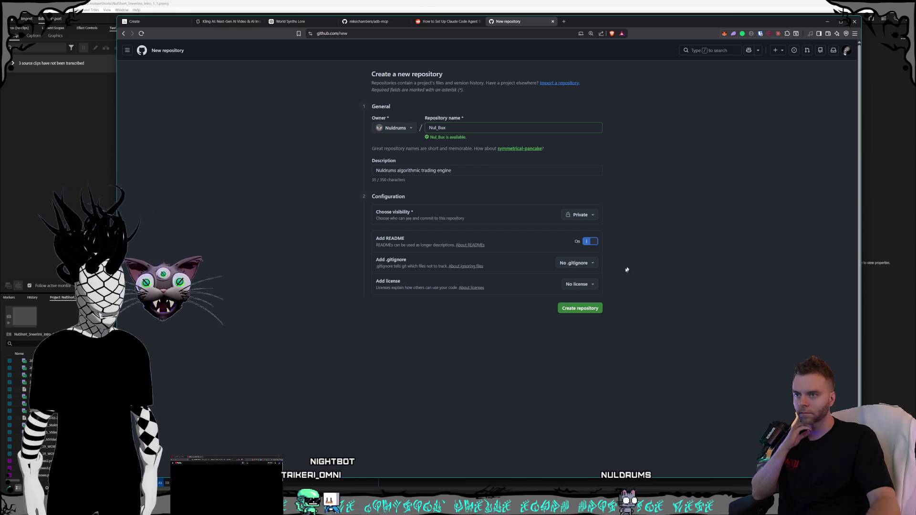
pyautogui.click(585, 311)
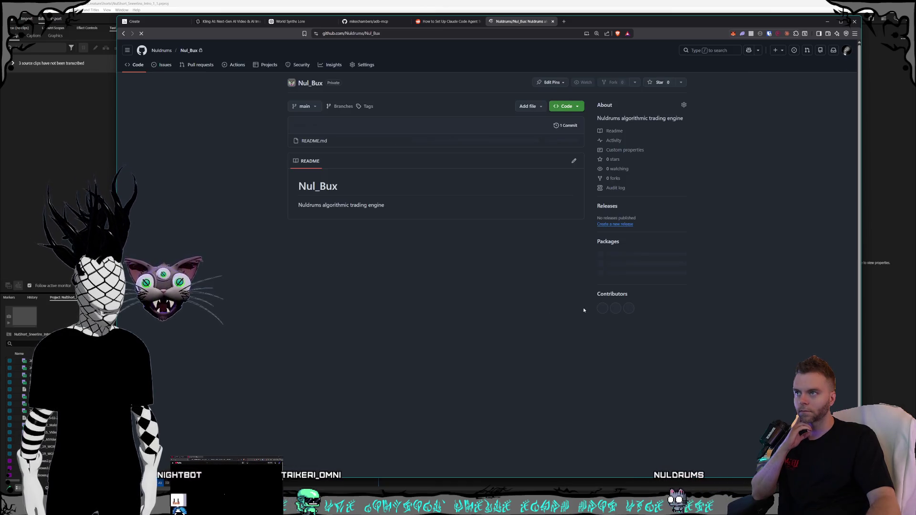
# - View the repository's HTTPS clone URL, then switch to GitKraken showing adb-mcp
pyautogui.click(574, 109)
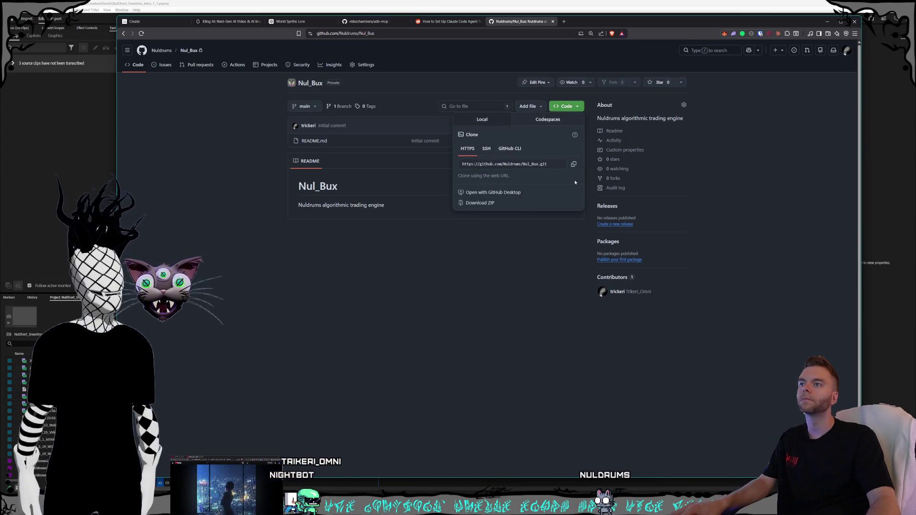
pyautogui.click(514, 302)
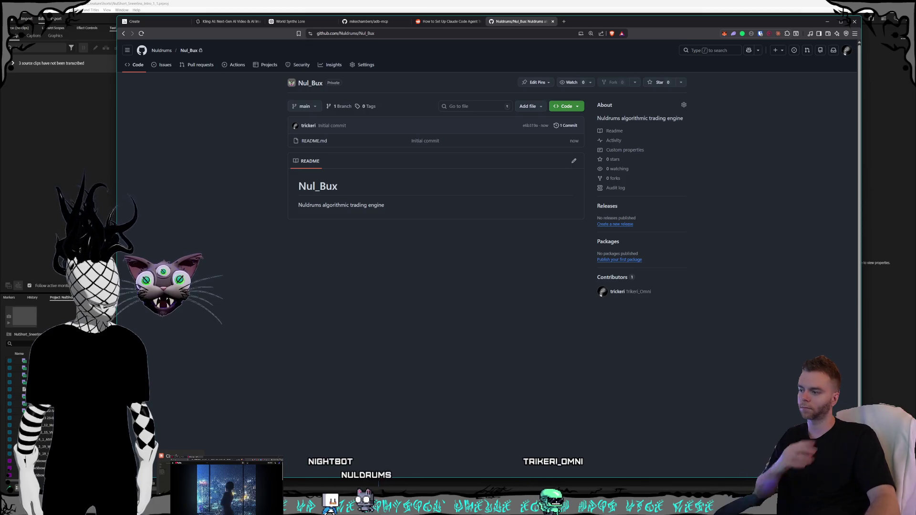
pyautogui.hotkey('alt', 'Tab')
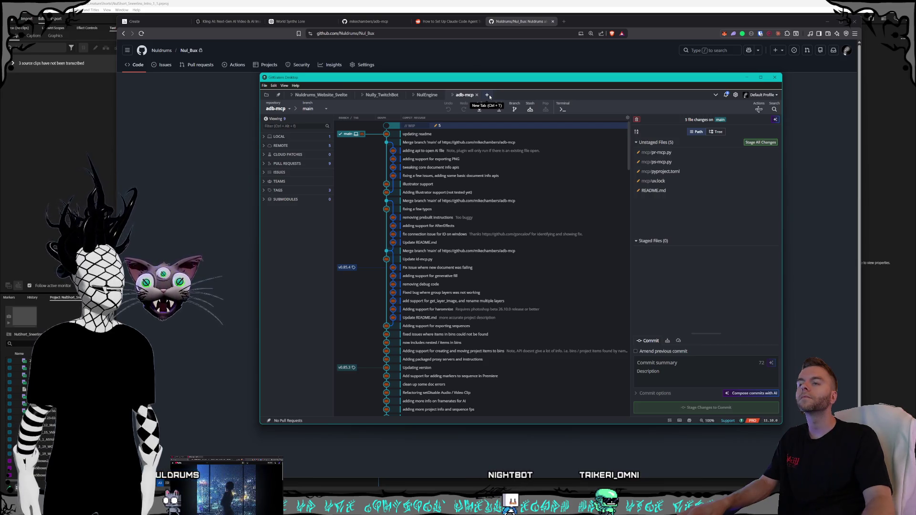
# - Start a clone from a new GitKraken tab with the pasted Nul_Bux repository URL
pyautogui.click(488, 96)
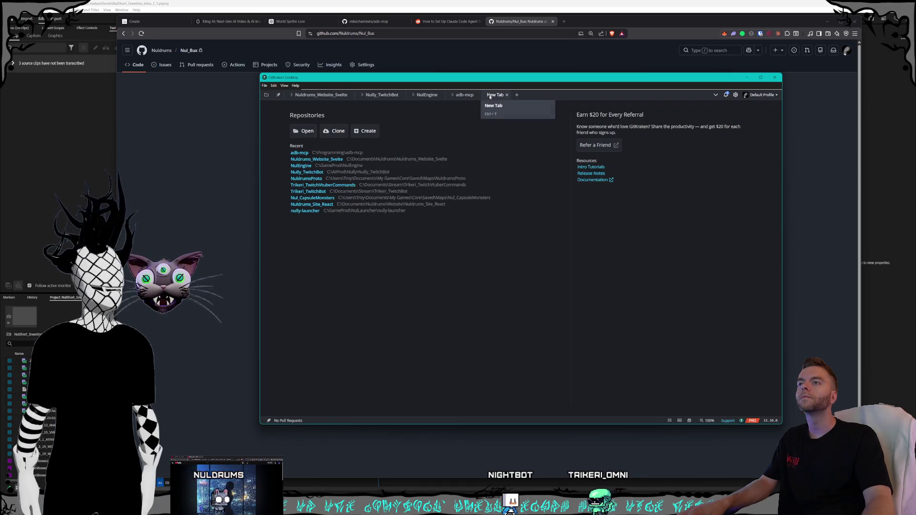
pyautogui.click(459, 95)
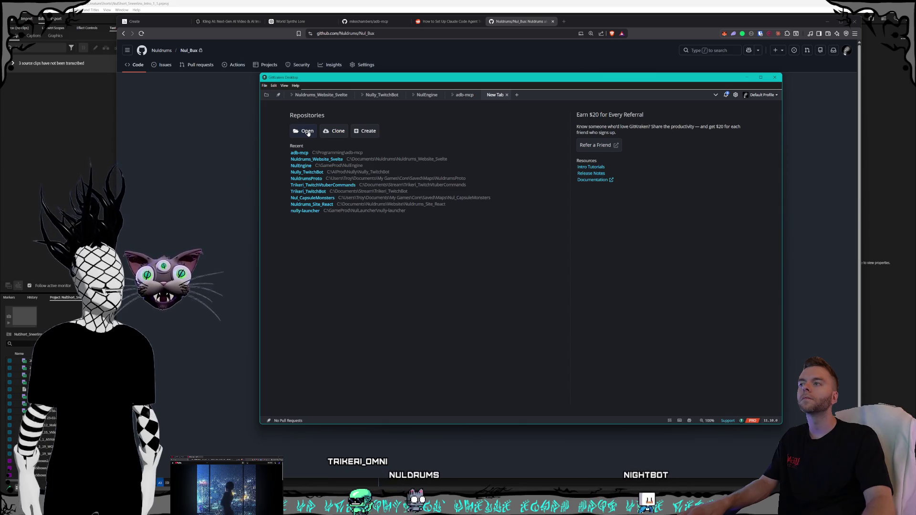
pyautogui.click(337, 131)
pyautogui.click(530, 164)
pyautogui.write('https://github.com/Nuldrums/Nul_Bux.git')
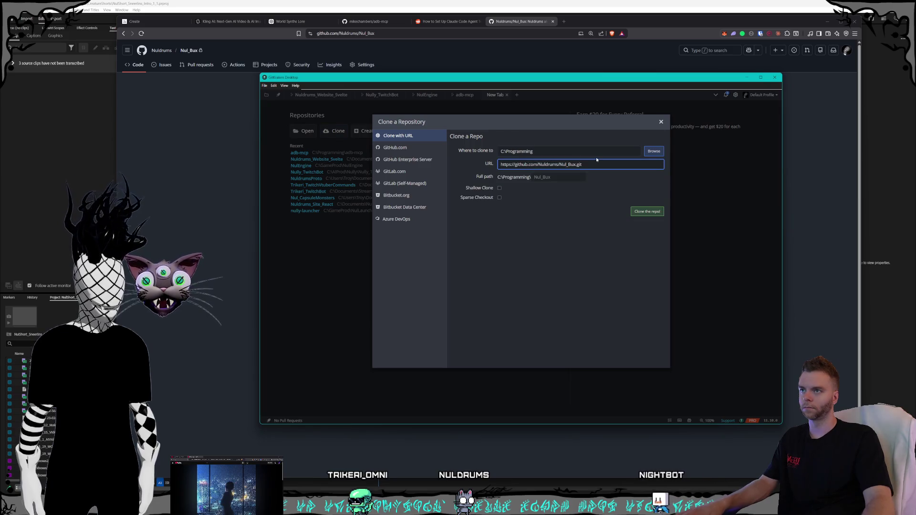
# - Clone Nul_Bux into the Programming folder, open it, then minimize GitKraken to show its GitHub page
pyautogui.click(649, 212)
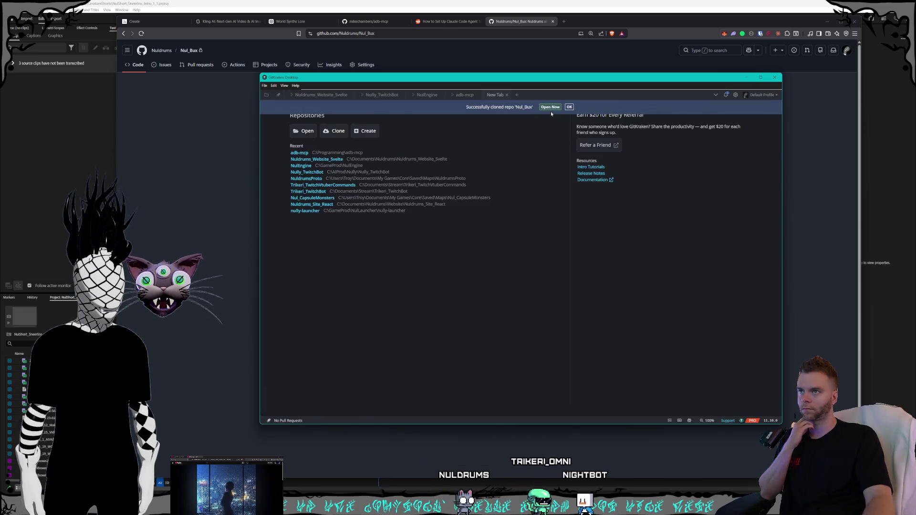
pyautogui.click(550, 107)
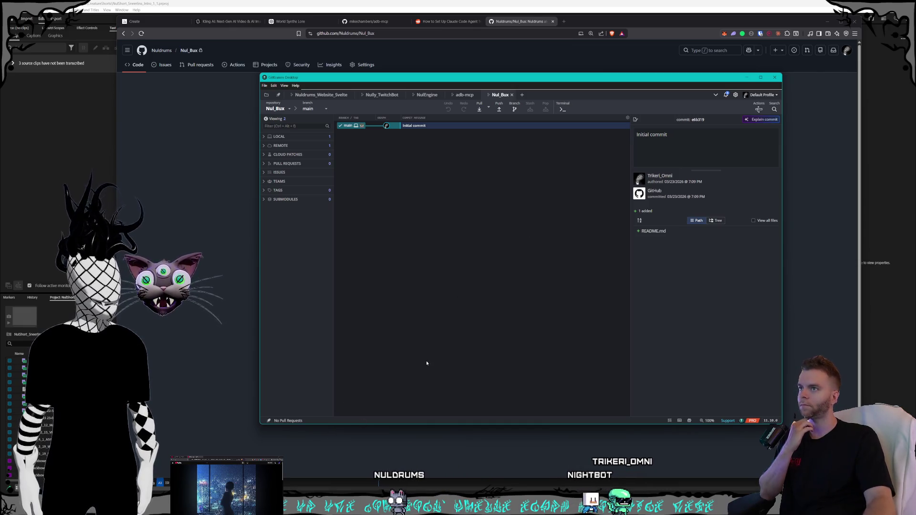
pyautogui.click(248, 203)
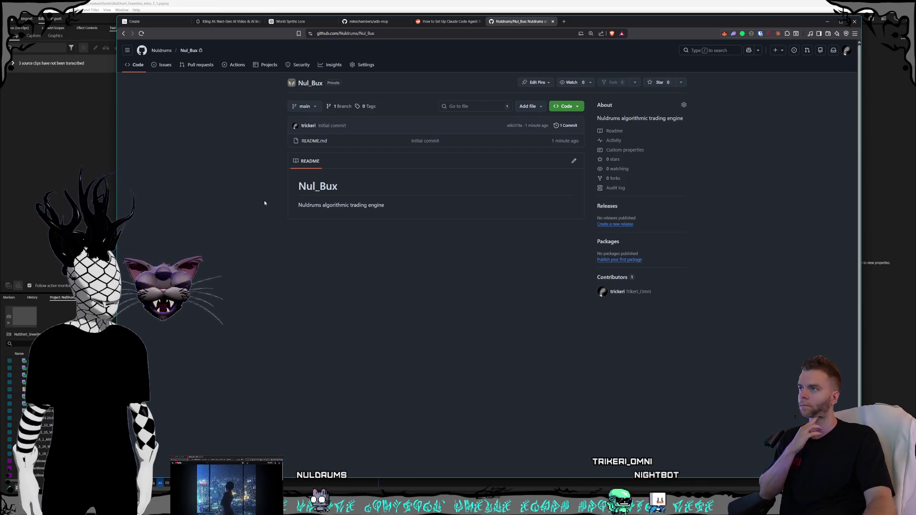
# - Begin a new GitHub repository owned by the Nuldrums organization
pyautogui.click(778, 49)
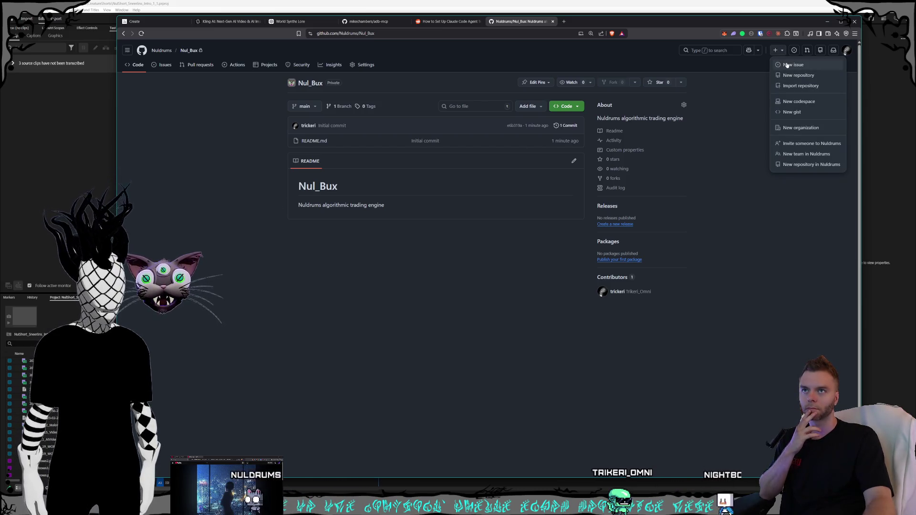
pyautogui.click(799, 75)
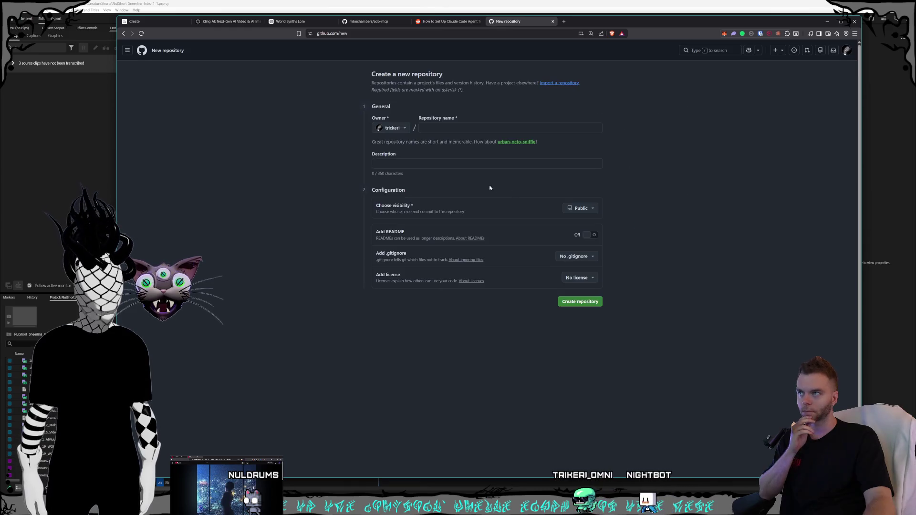
pyautogui.click(390, 128)
pyautogui.click(403, 192)
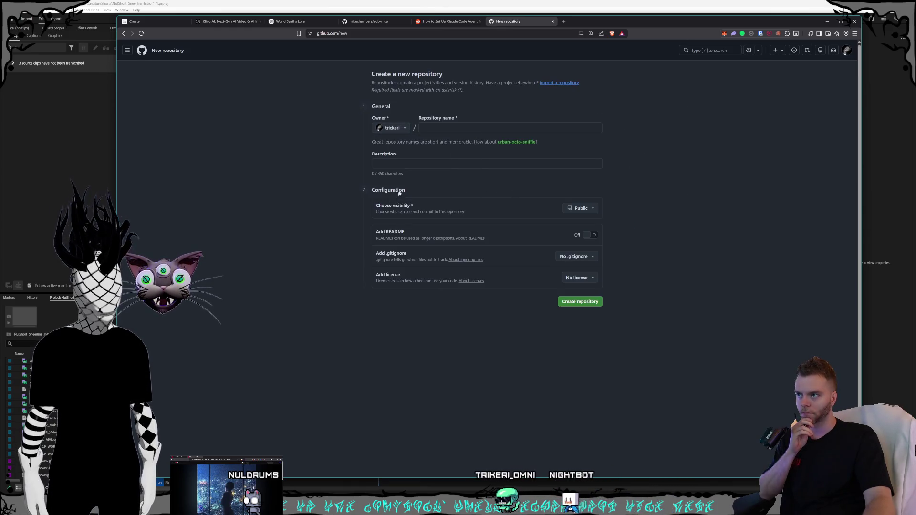
# - Name it Nul_StreamClipper with the description 'Stream clipping tools', keeping it Private
pyautogui.click(442, 127)
pyautogui.write('Nul_')
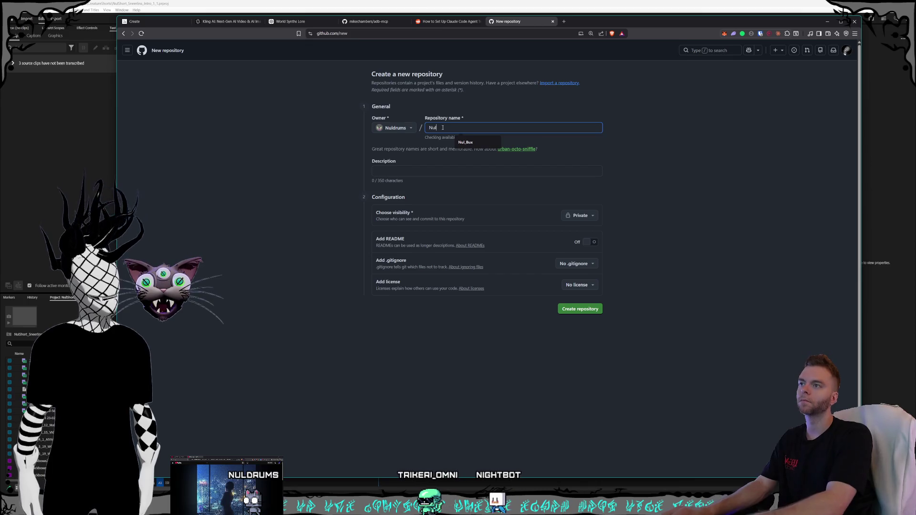
pyautogui.write('Sho')
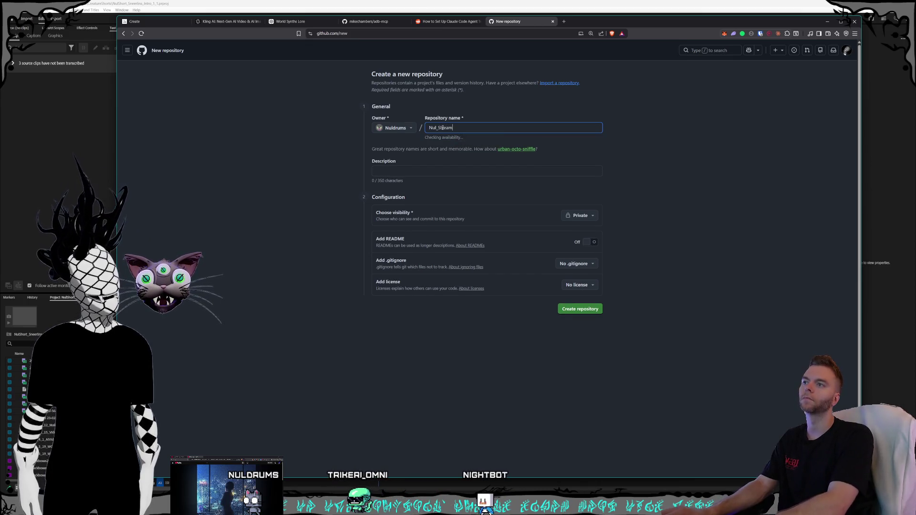
pyautogui.write('Clipper')
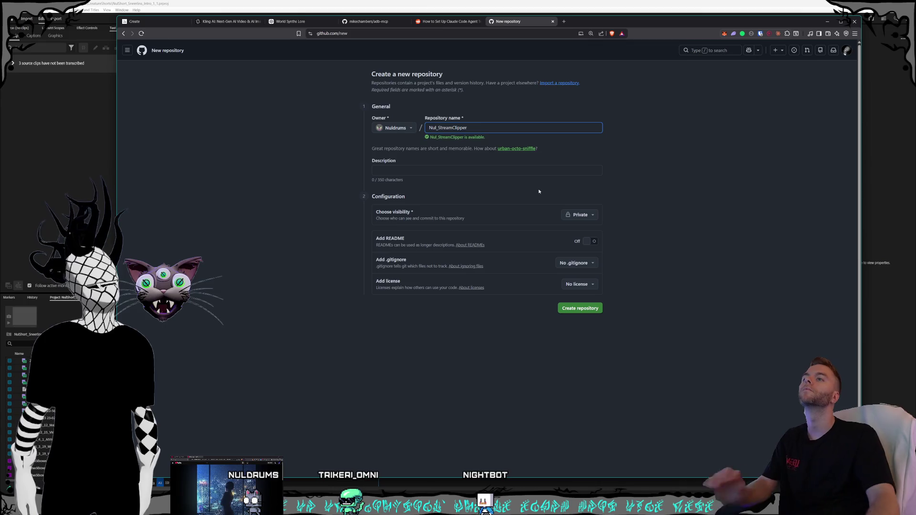
pyautogui.click(682, 149)
pyautogui.click(466, 172)
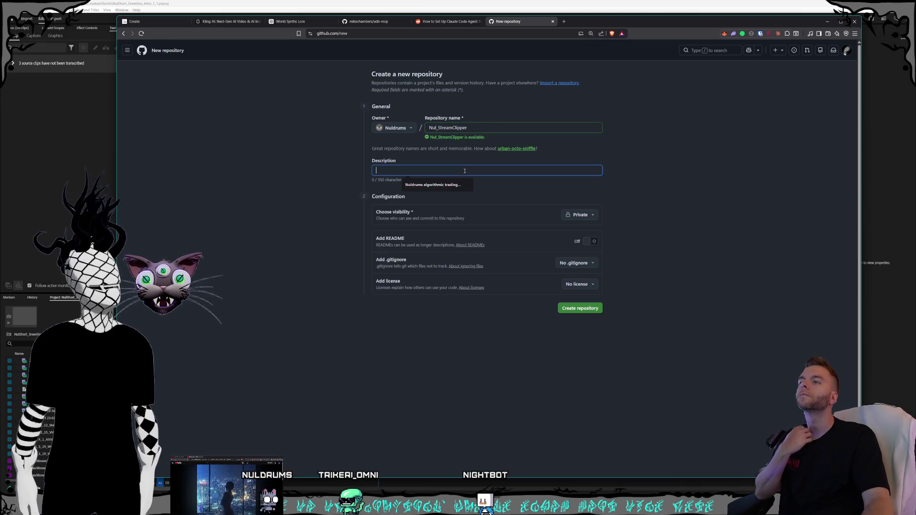
pyautogui.write('Stream cl')
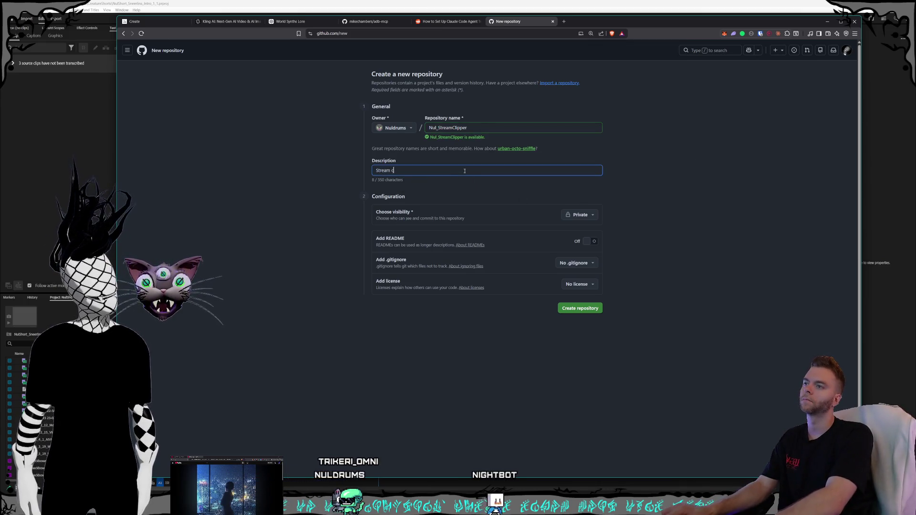
pyautogui.write('ipping tools')
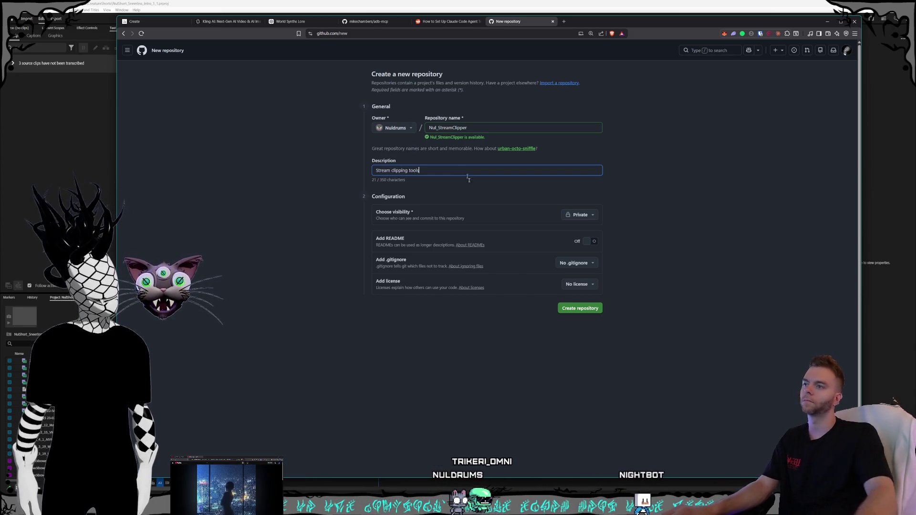
pyautogui.click(629, 233)
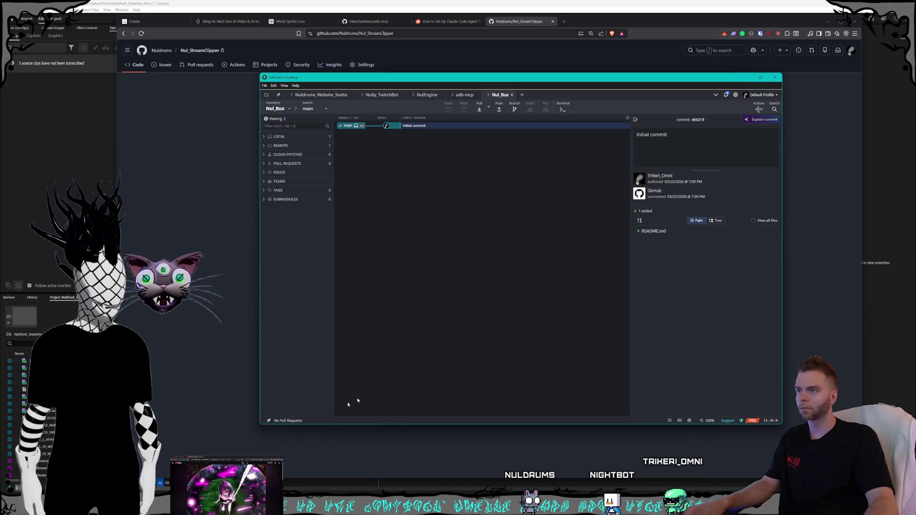
# - Clone Nul_StreamClipper from its pasted URL into C:\Programming
pyautogui.click(522, 95)
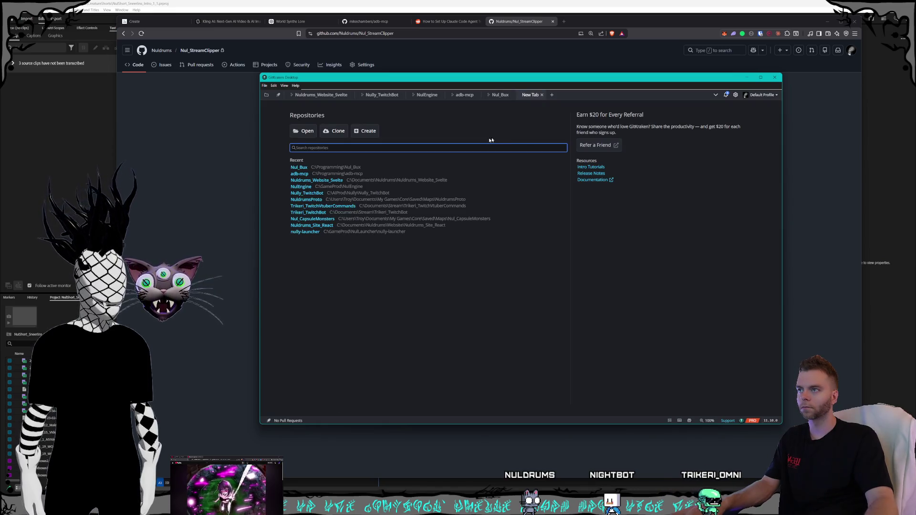
pyautogui.click(342, 133)
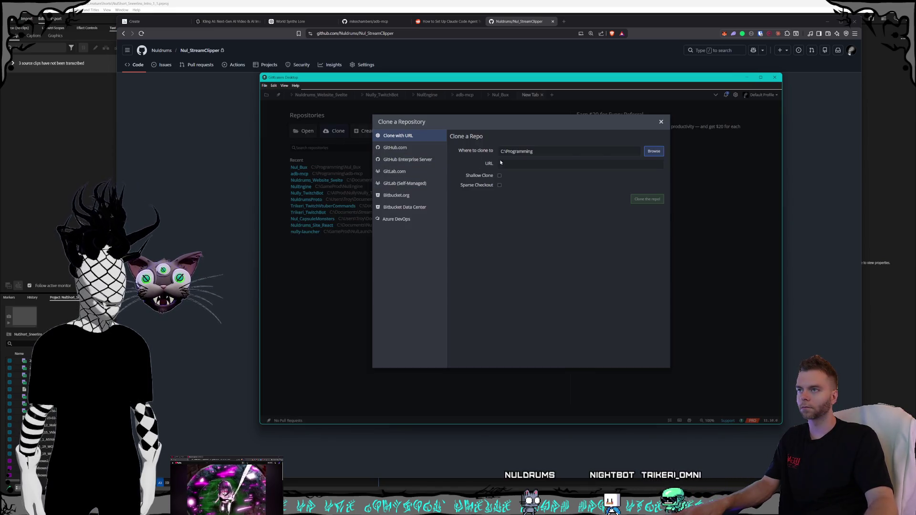
pyautogui.write('https://github.com/Nuldrums/Nul_StreamClipper.git')
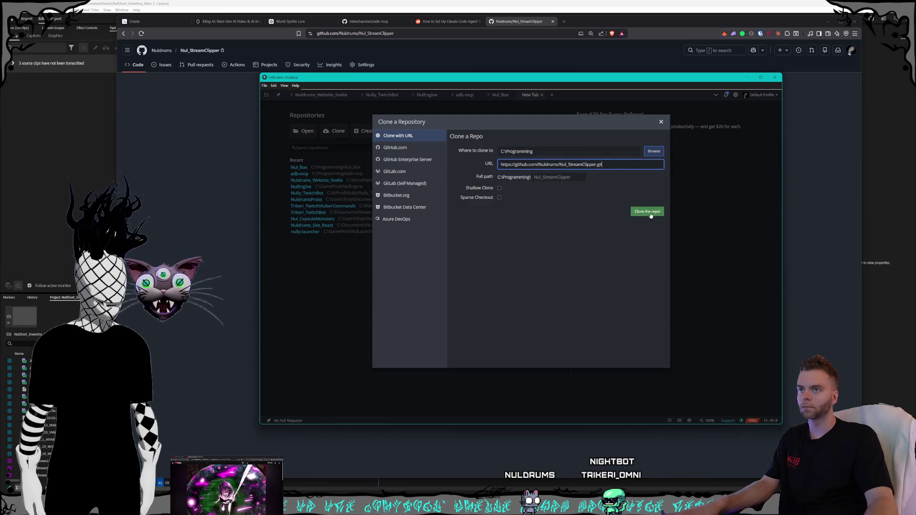
pyautogui.click(648, 212)
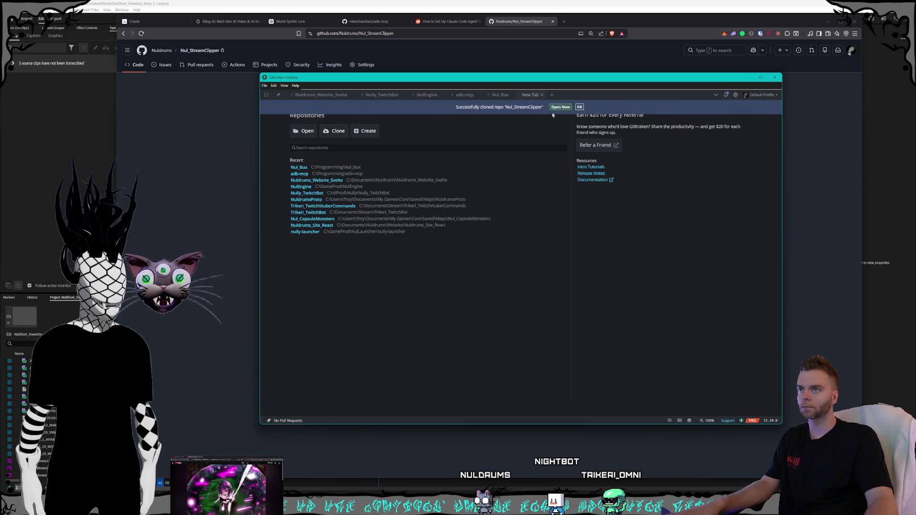
# - Open and initialize Nul_StreamClipper with an initial commit, close Nully_TwitchBot, and move its tab before Nul_Bux
pyautogui.click(561, 107)
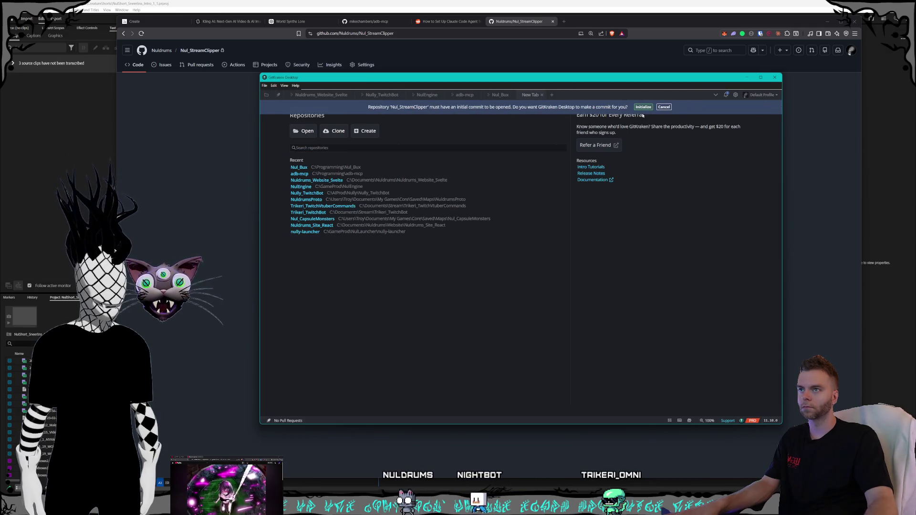
pyautogui.click(643, 106)
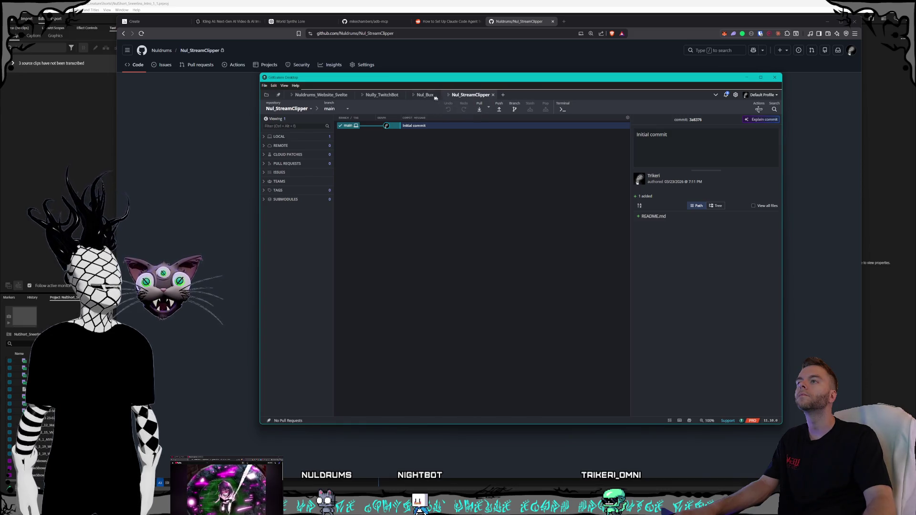
pyautogui.click(402, 96)
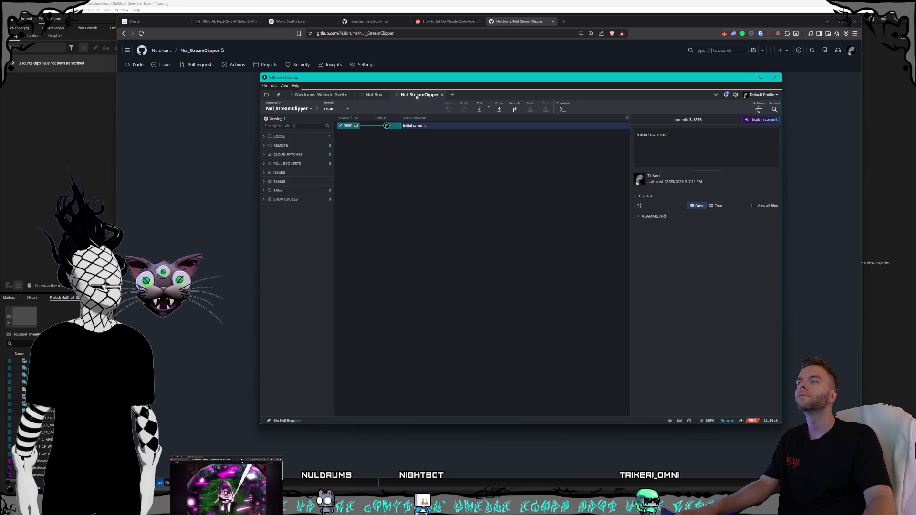
pyautogui.moveTo(417, 96); pyautogui.dragTo(385, 95)
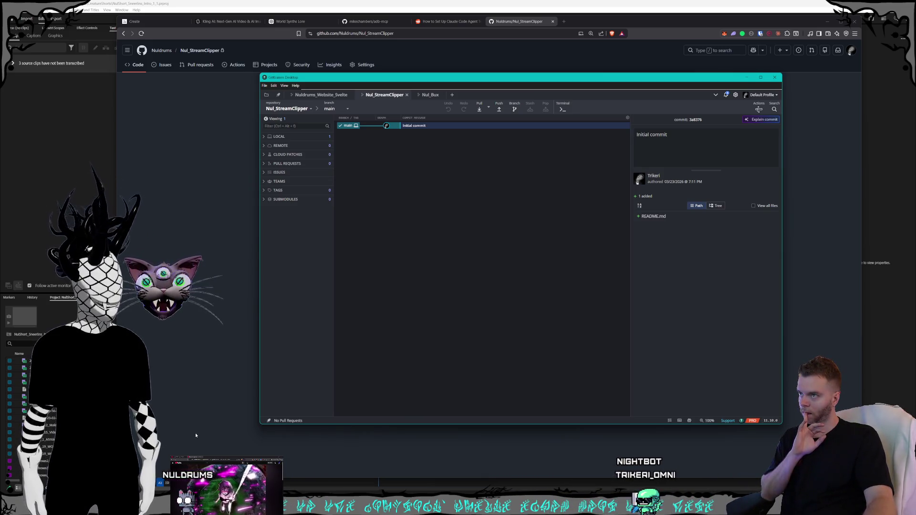
pyautogui.hotkey('alt', 'Tab')
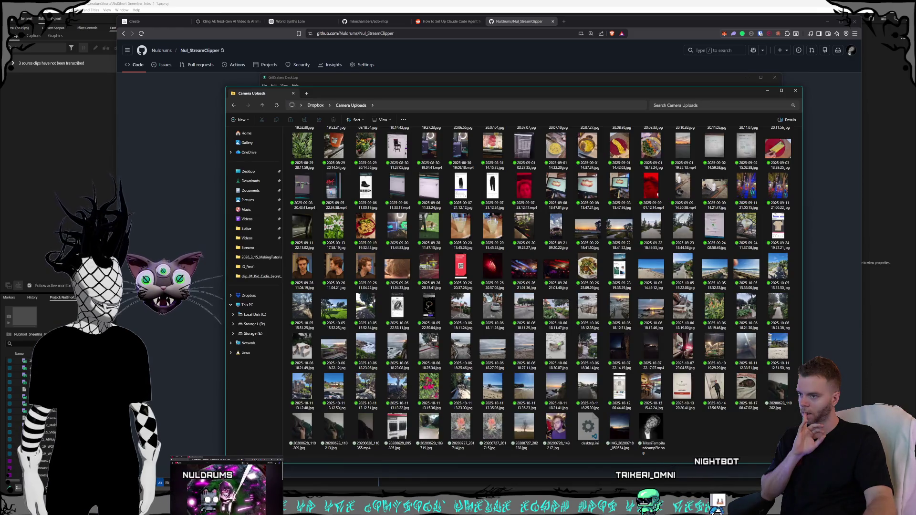
pyautogui.moveTo(501, 93); pyautogui.dragTo(898, 122)
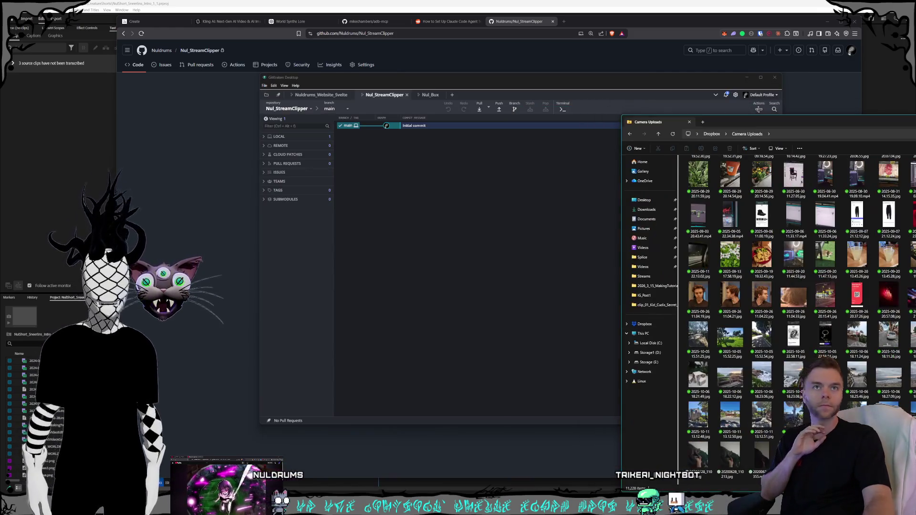
pyautogui.hotkey('ctrl', 'w')
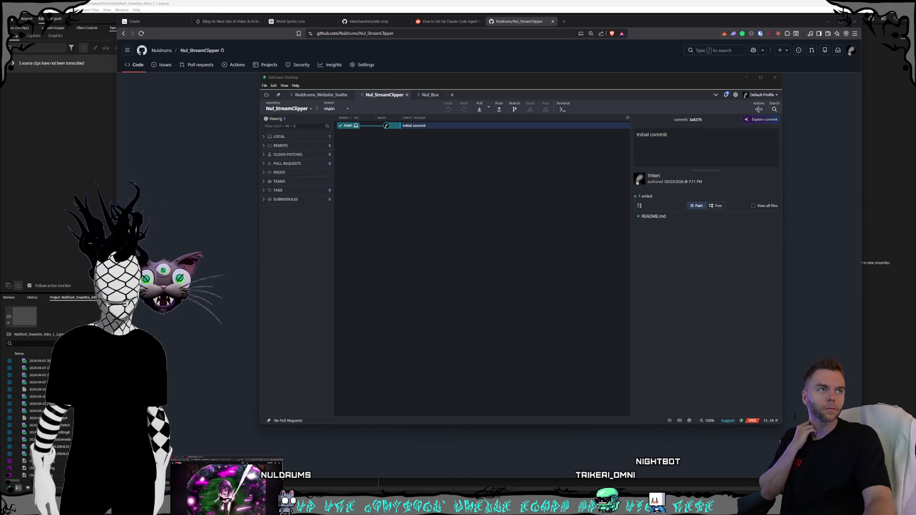
pyautogui.click(638, 183)
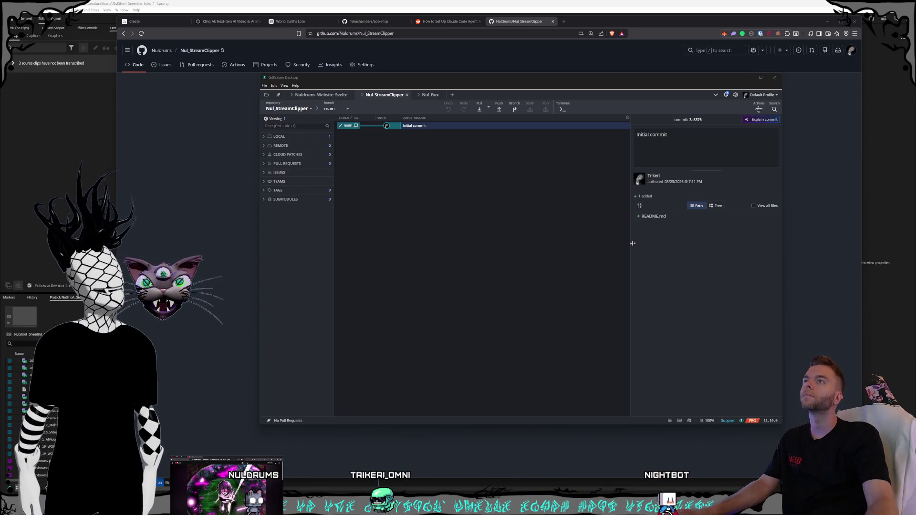
# - Nudge the GitKraken window into place, then switch to the Claude Desktop trading-bot chat
pyautogui.click(486, 87)
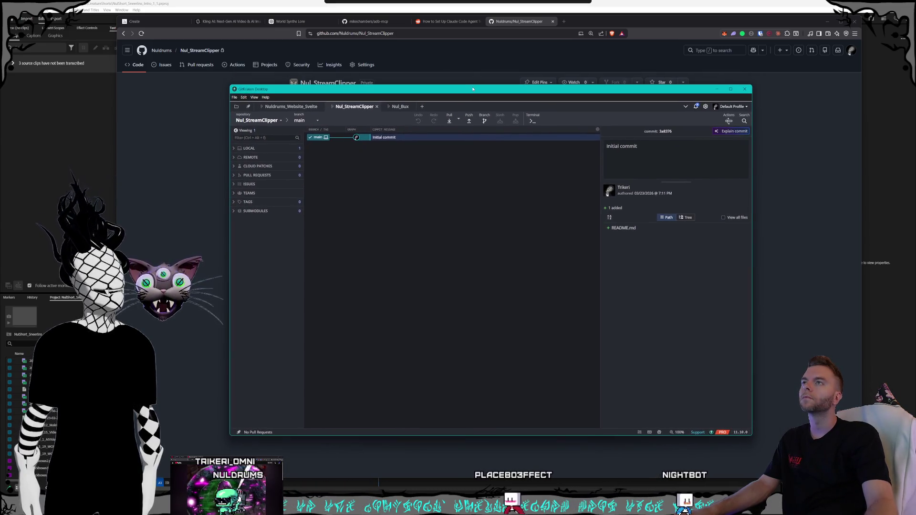
pyautogui.moveTo(503, 76); pyautogui.dragTo(487, 79)
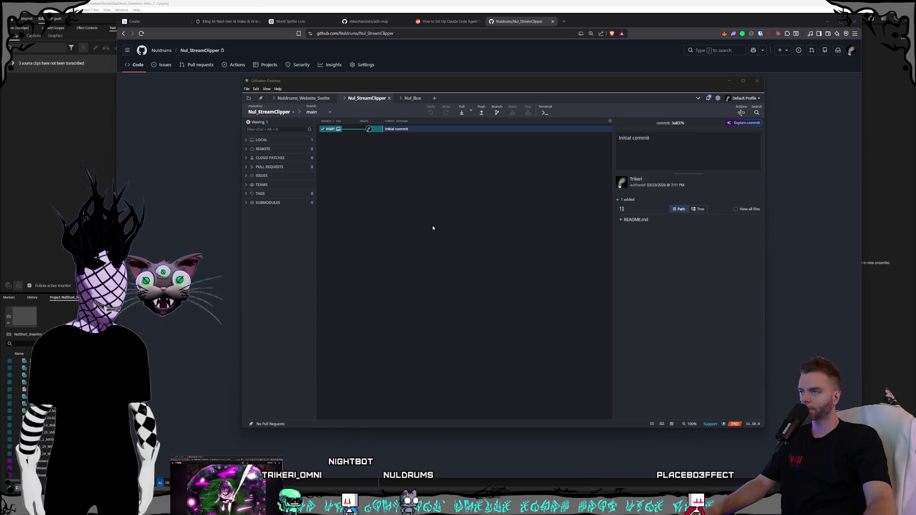
pyautogui.click(368, 105)
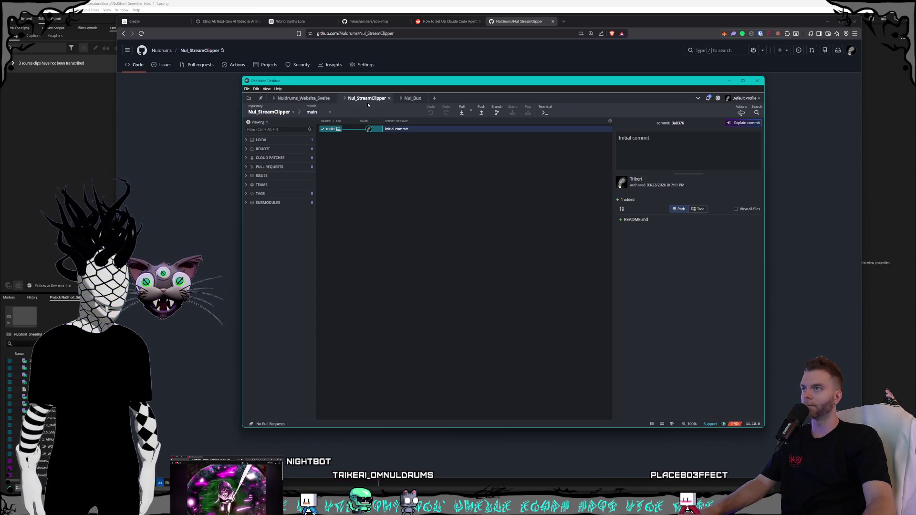
pyautogui.moveTo(385, 88); pyautogui.dragTo(379, 97)
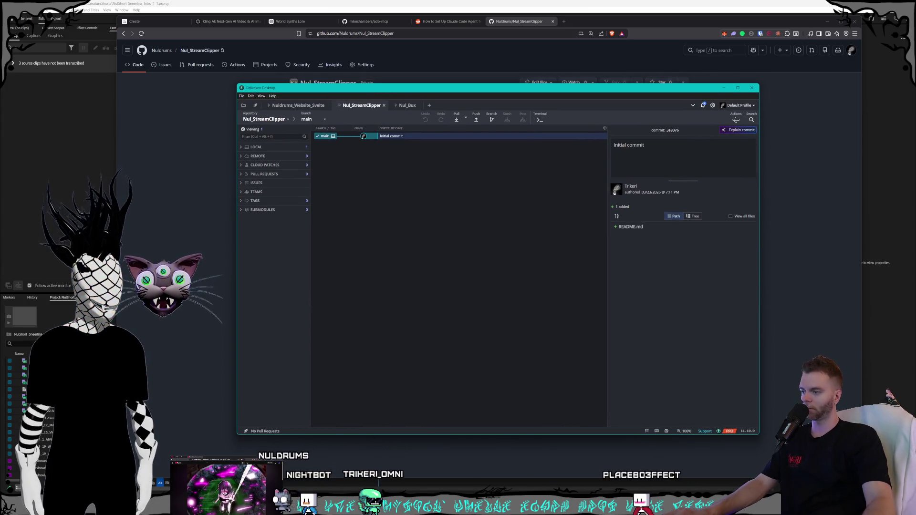
pyautogui.hotkey('alt', 'Tab')
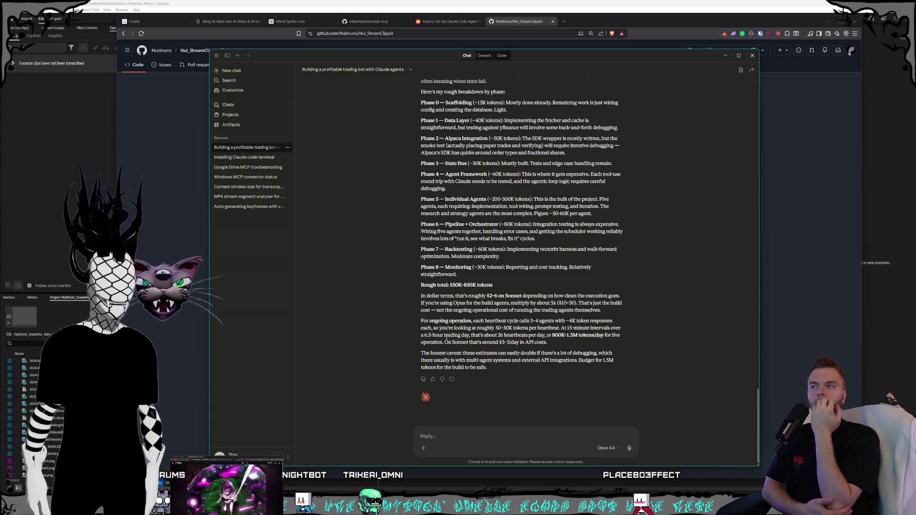
# - Delete the 'Installing Claude code terminal' chat from the sidebar
pyautogui.click(247, 157)
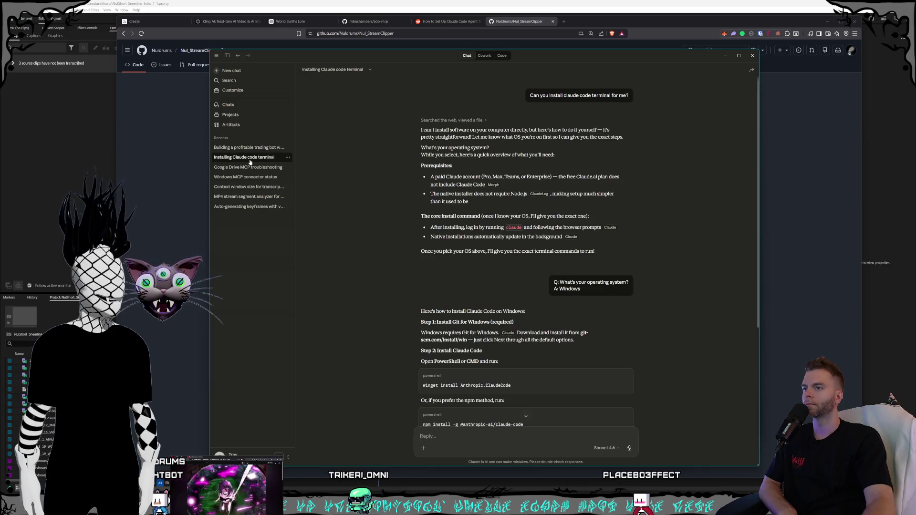
pyautogui.click(288, 157)
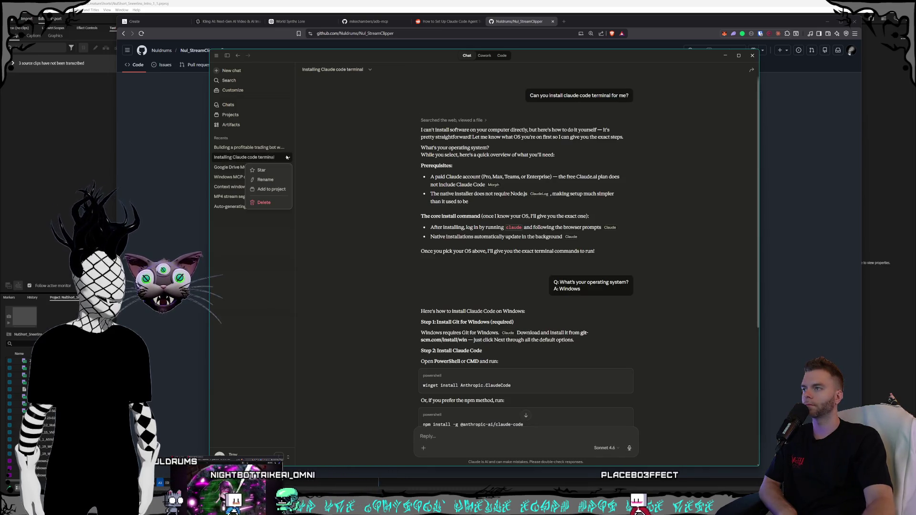
pyautogui.click(264, 202)
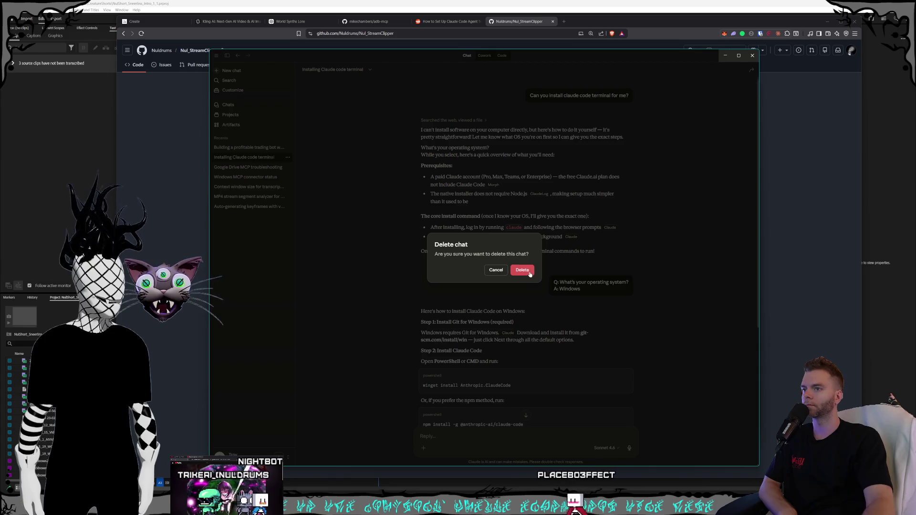
pyautogui.click(523, 270)
# - Start a new empty chat and minimize Claude Desktop to reveal the browser
pyautogui.click(242, 147)
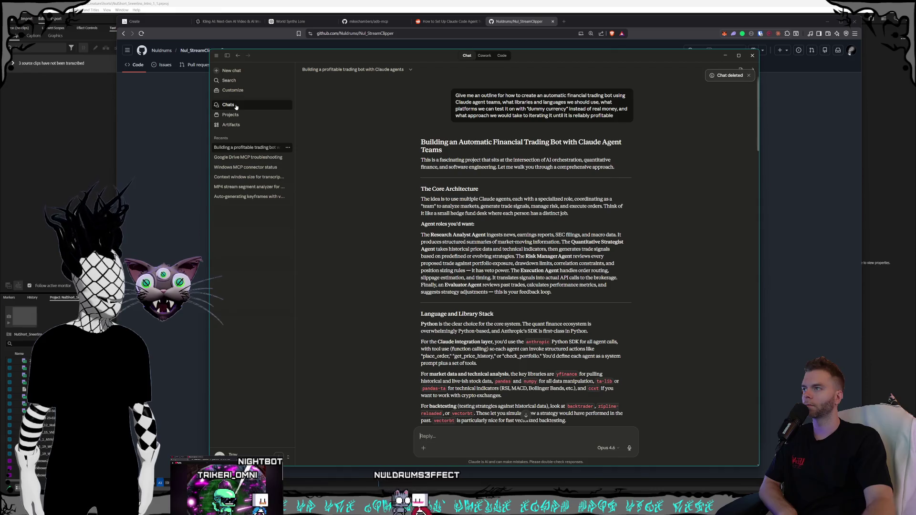
pyautogui.click(242, 70)
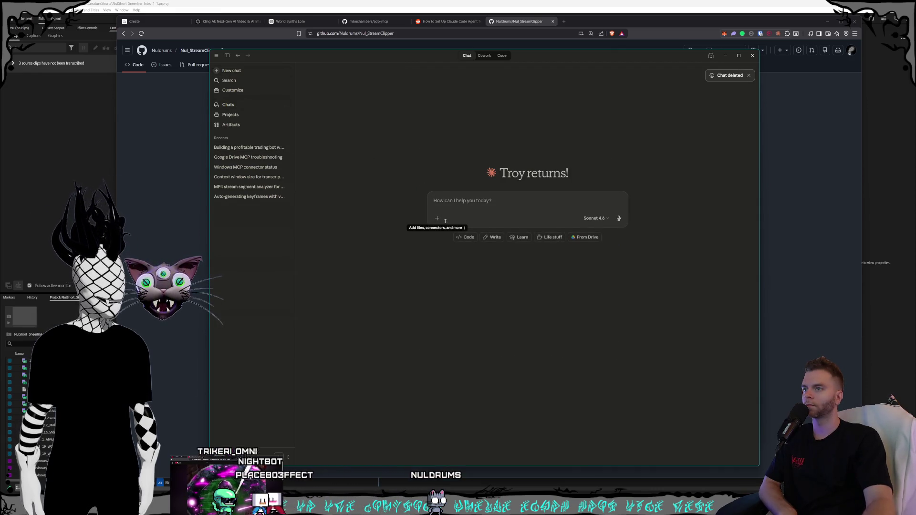
pyautogui.click(500, 24)
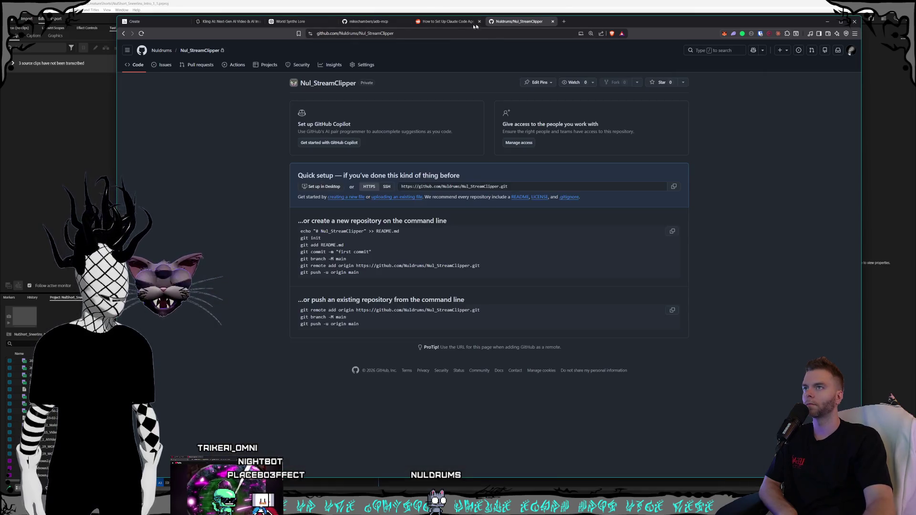
# - Close the Nul_StreamClipper and Claude Code article tabs, read the adb-mcp README, then return to Claude
pyautogui.click(397, 22)
pyautogui.click(552, 21)
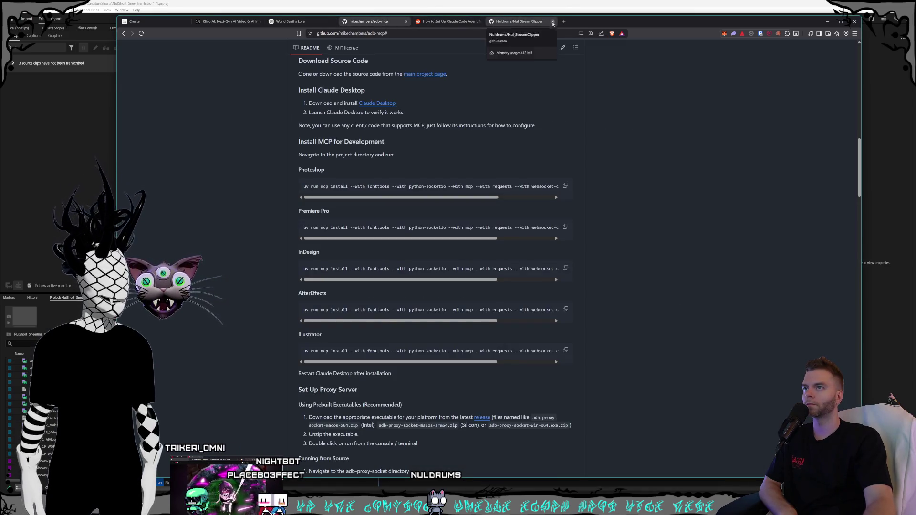
pyautogui.click(479, 21)
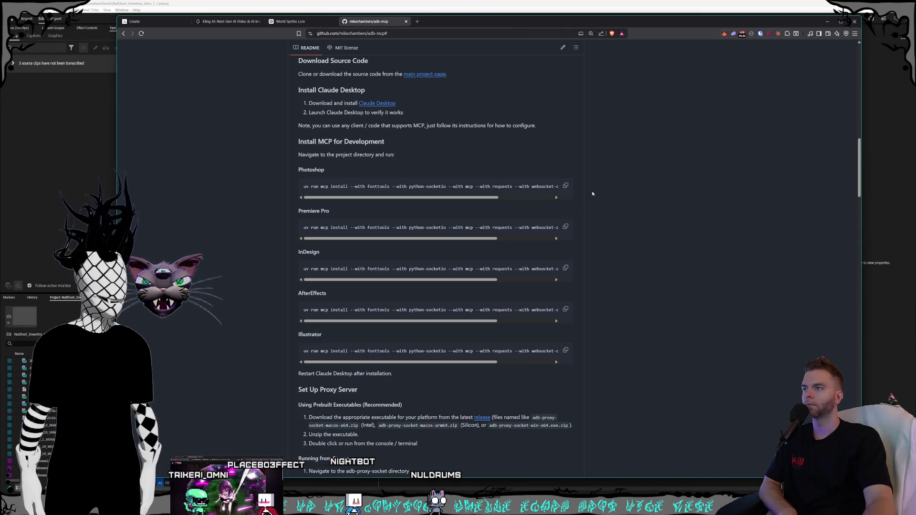
pyautogui.scroll(-2, 592, 193)
pyautogui.scroll(-5, 612, 199)
pyautogui.scroll(-5, 590, 205)
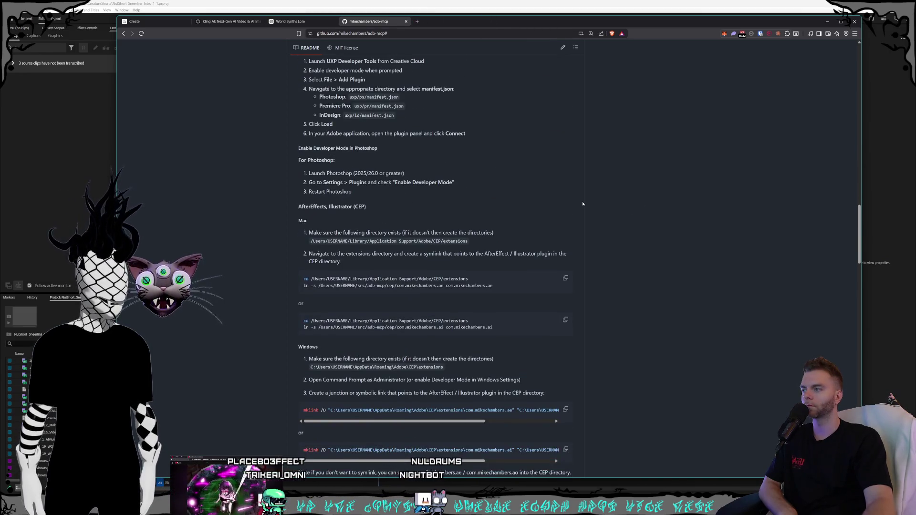
pyautogui.scroll(-1, 583, 204)
pyautogui.scroll(-1, 608, 206)
pyautogui.scroll(-1, 637, 207)
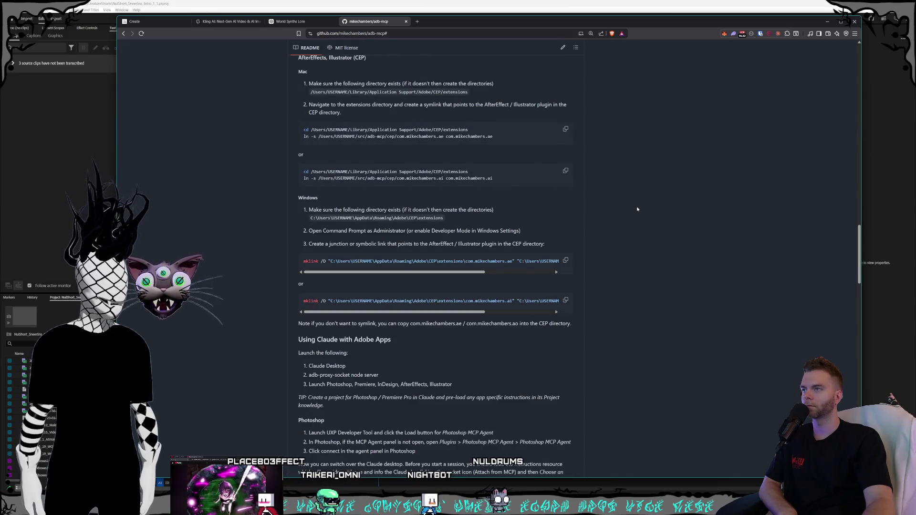
pyautogui.scroll(-1, 638, 210)
pyautogui.scroll(-1, 637, 209)
pyautogui.scroll(-2, 637, 209)
pyautogui.scroll(-2, 637, 209)
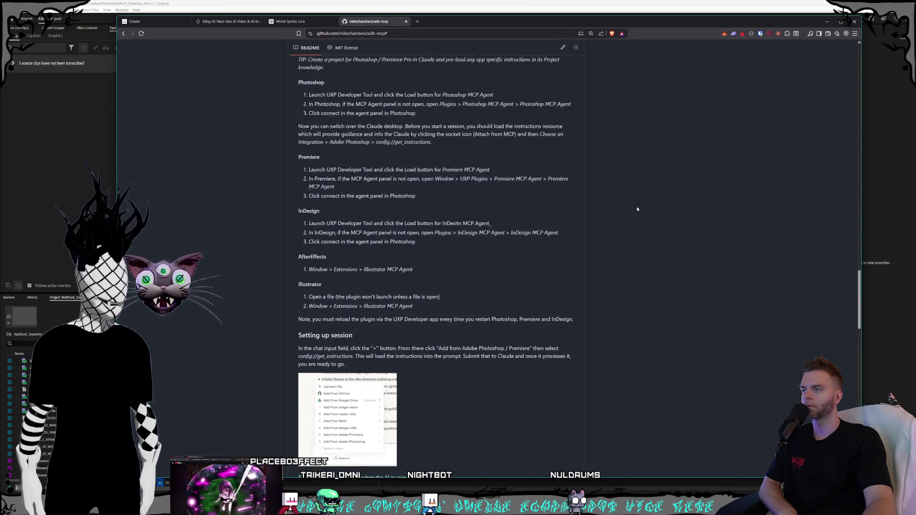
pyautogui.scroll(-2, 637, 207)
pyautogui.scroll(-2, 636, 207)
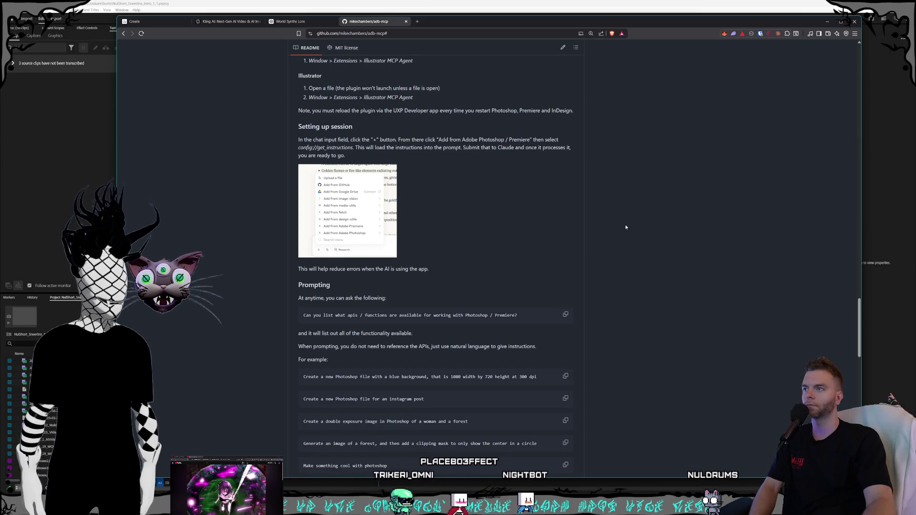
pyautogui.scroll(-1, 628, 225)
pyautogui.scroll(-1, 625, 228)
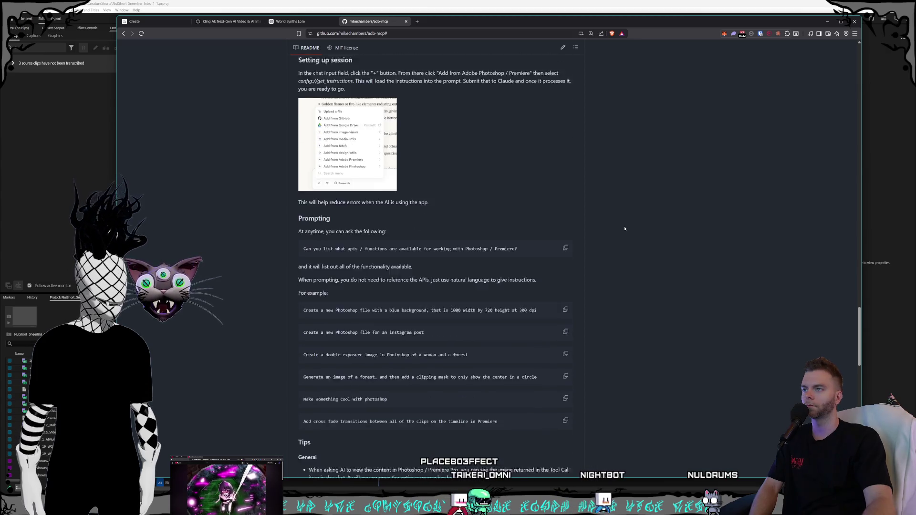
pyautogui.scroll(1, 444, 425)
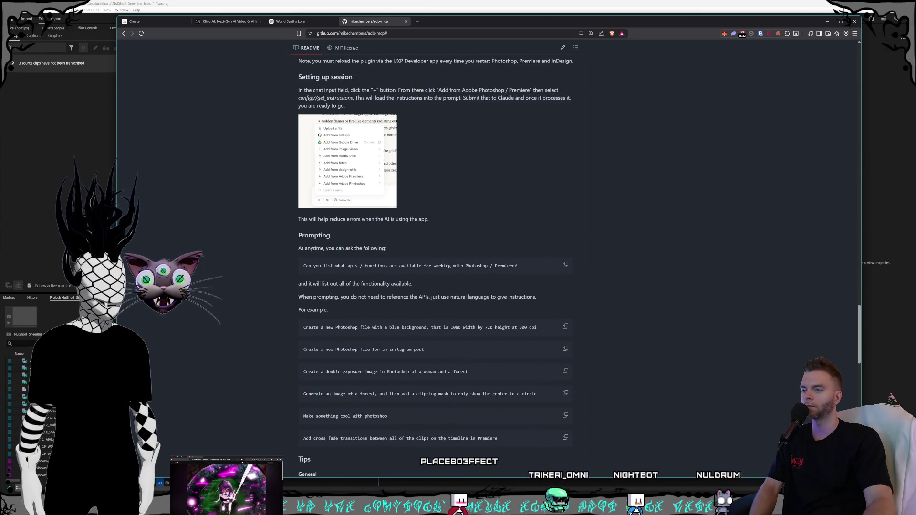
pyautogui.hotkey('alt', 'Tab')
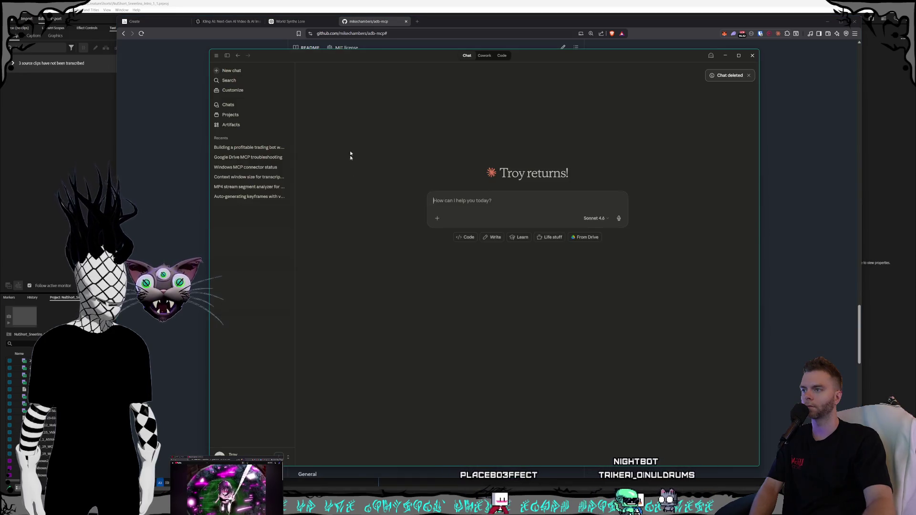
# - Attach the pr-mcp connector's get_instructions resource to a new chat and send it
pyautogui.moveTo(395, 57); pyautogui.dragTo(493, 46)
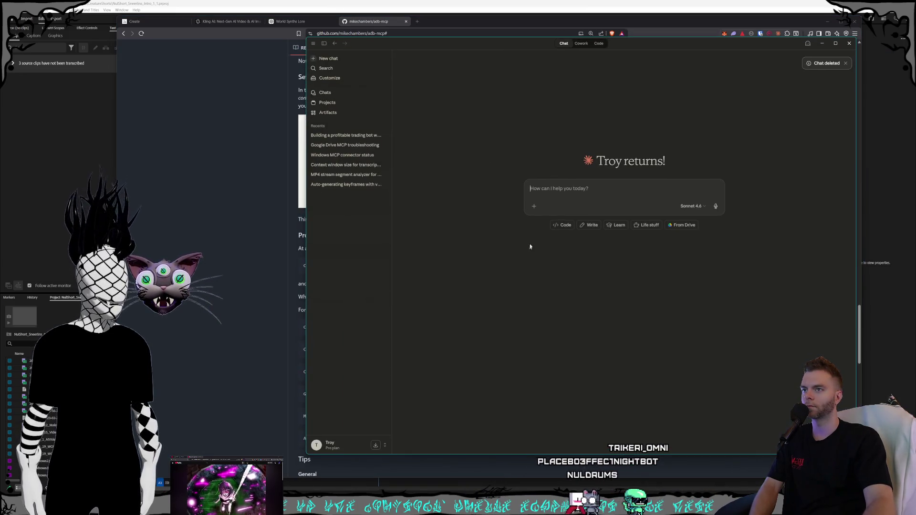
pyautogui.click(533, 207)
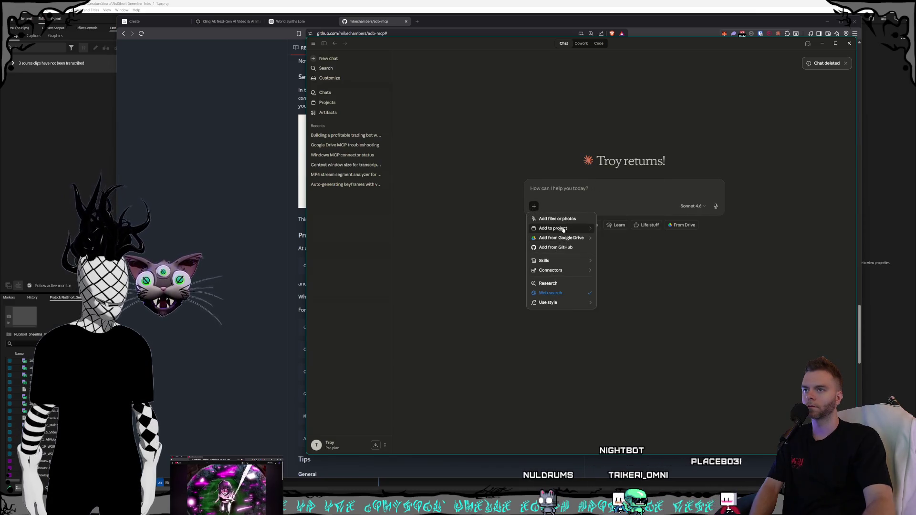
pyautogui.moveTo(551, 270)
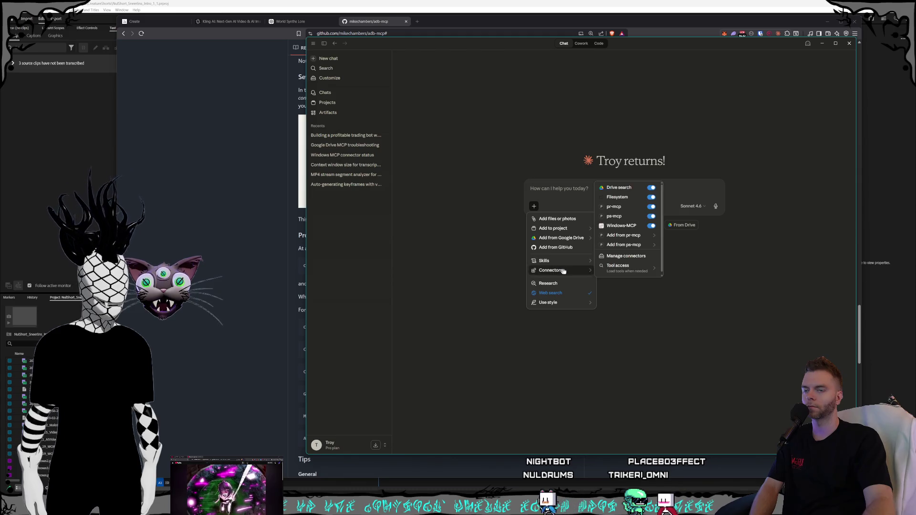
pyautogui.moveTo(622, 234)
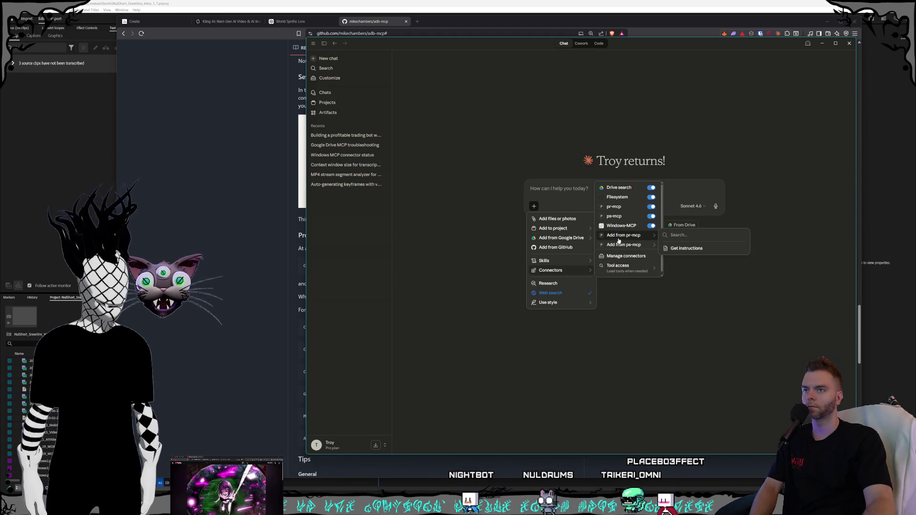
pyautogui.click(685, 248)
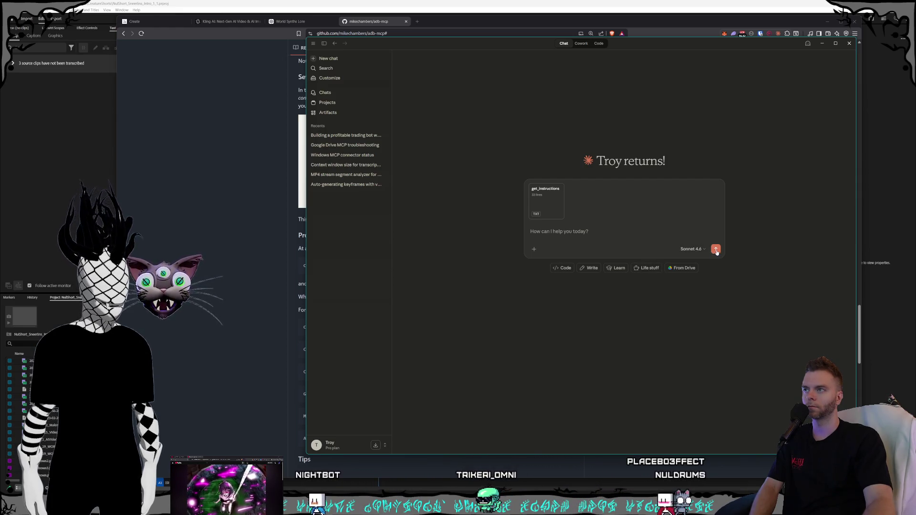
pyautogui.click(717, 249)
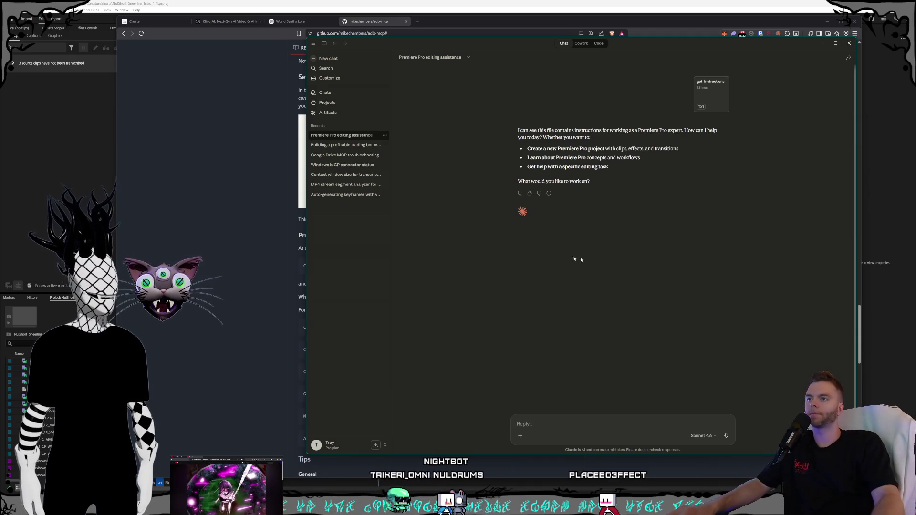
# - Begin typing 'create a new Premiere Pro project using clips from' in the reply field
pyautogui.click(576, 417)
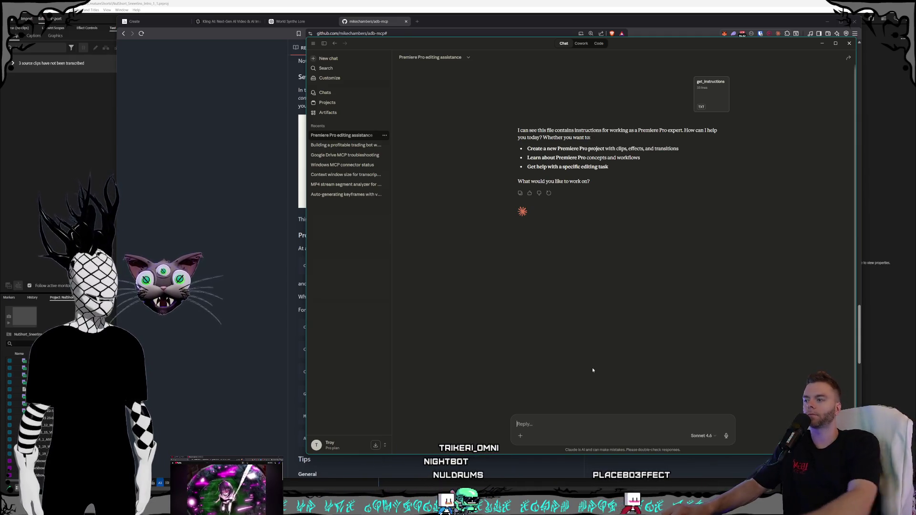
pyautogui.write('create a ne')
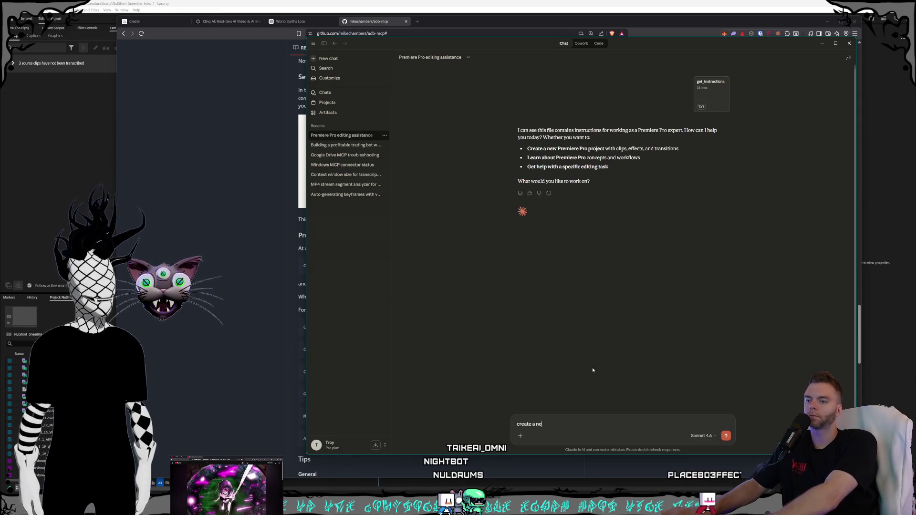
pyautogui.write('w')
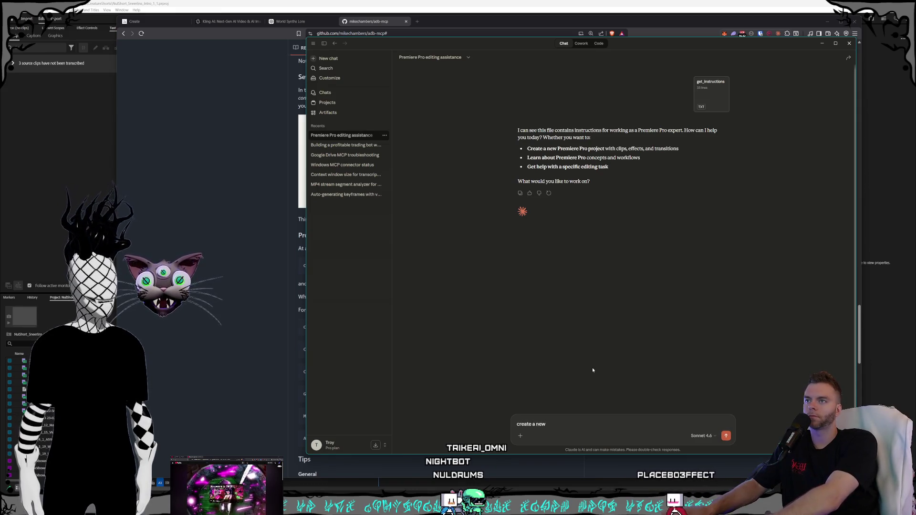
pyautogui.write(' Premiere')
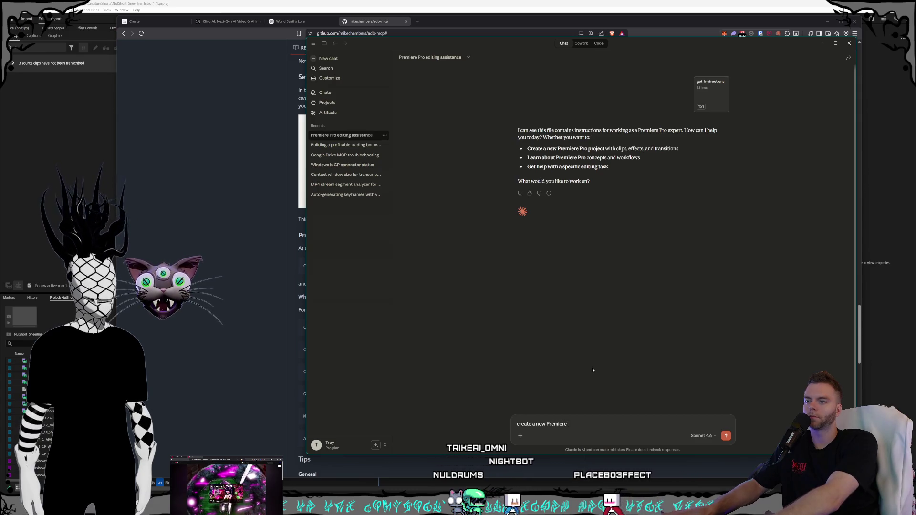
pyautogui.write(' Pro project')
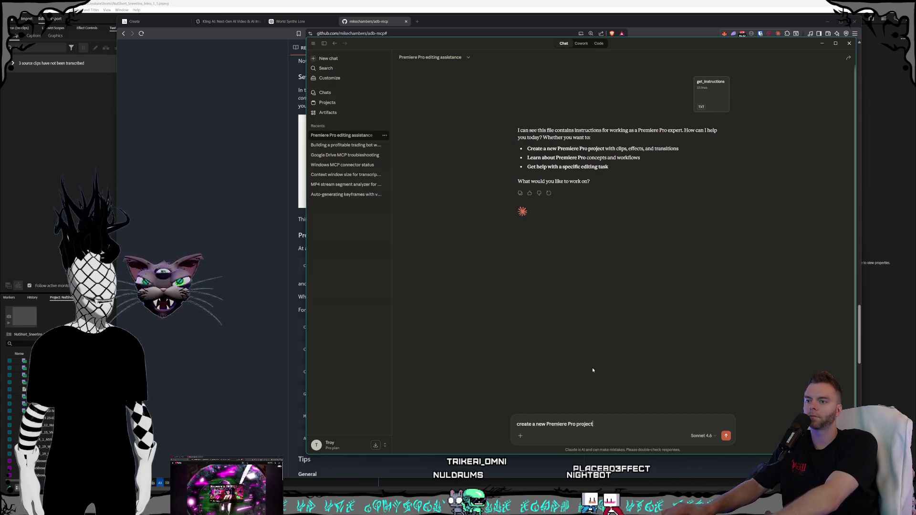
pyautogui.write(' using clips from')
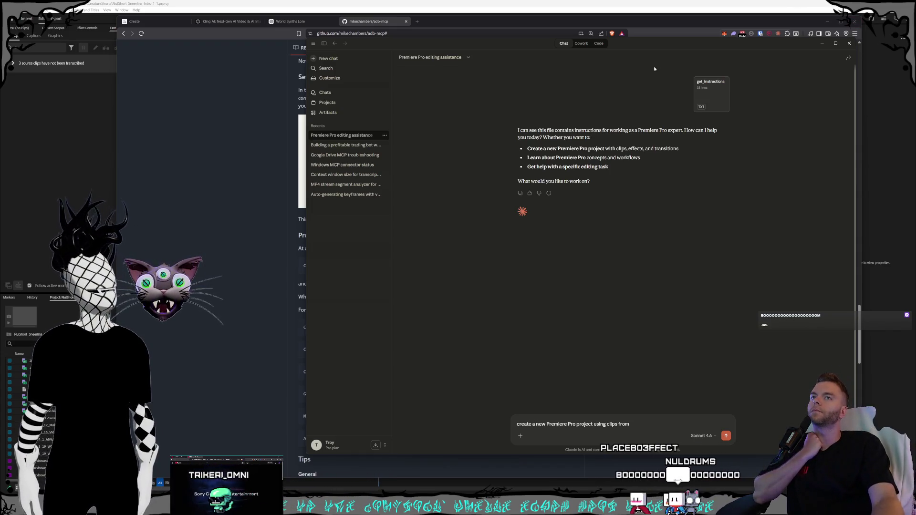
pyautogui.moveTo(492, 41); pyautogui.dragTo(518, 37)
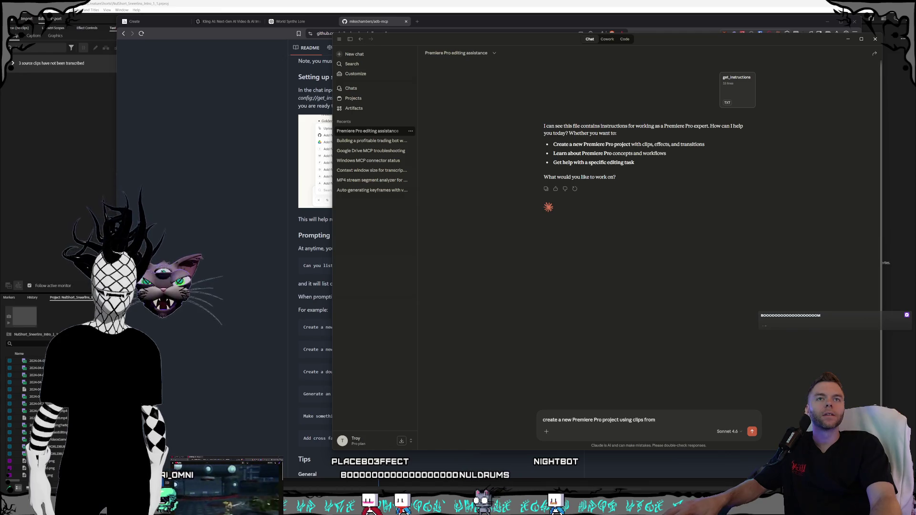
# - Add 'this folder,' with the pasted clips path, then the separate-track instruction for the long video after a blank line
pyautogui.click(683, 421)
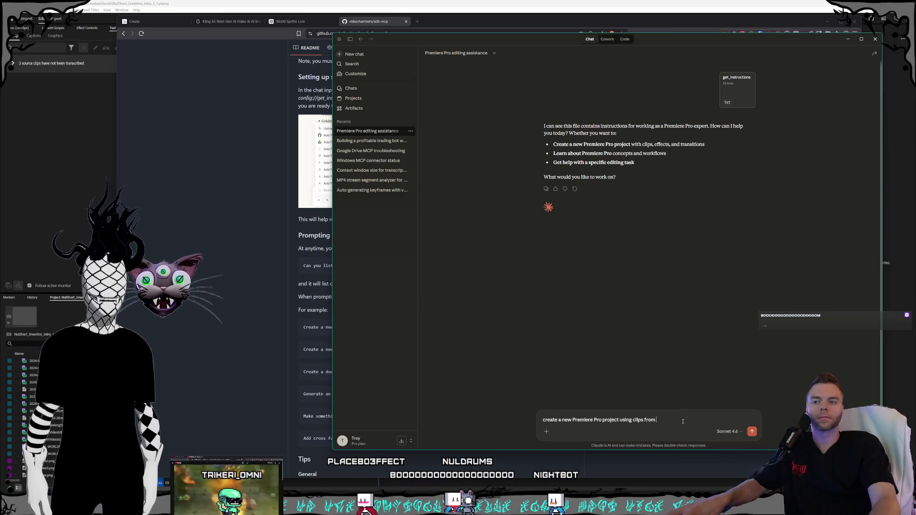
pyautogui.write('this')
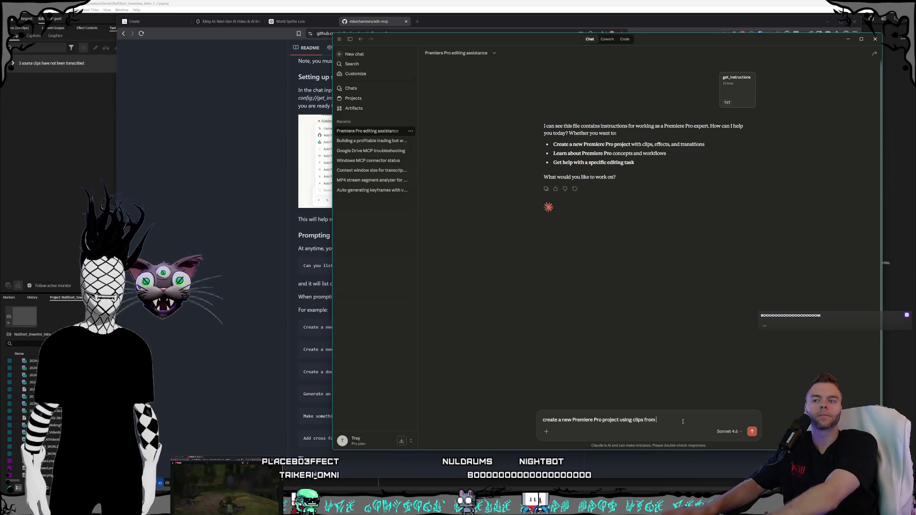
pyautogui.write(' folder,')
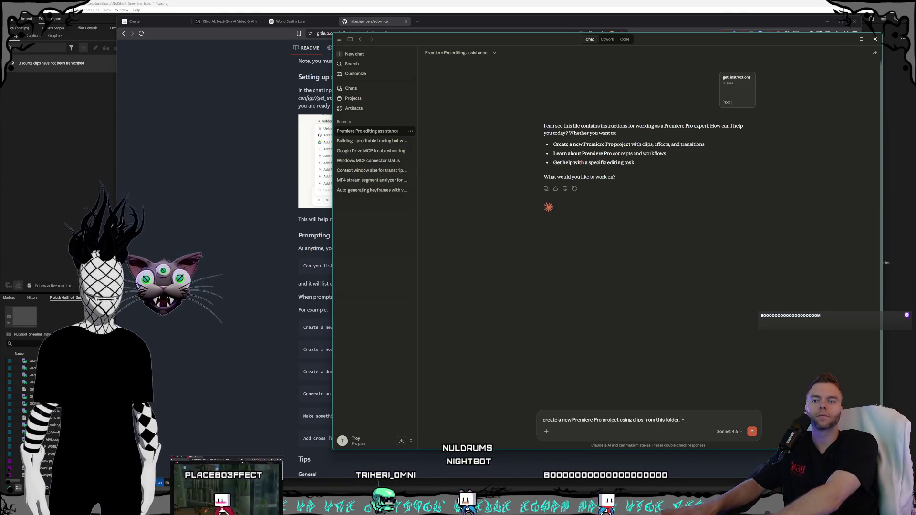
pyautogui.hotkey('ctrl', 'v')
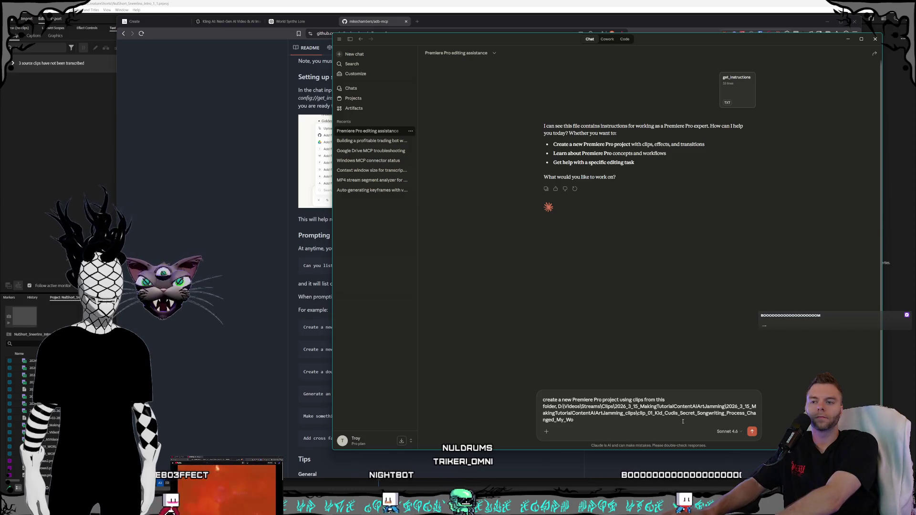
pyautogui.hotkey('shift', 'Return')
pyautogui.write('put the long video with the full title on a separate video track from all the clips la')
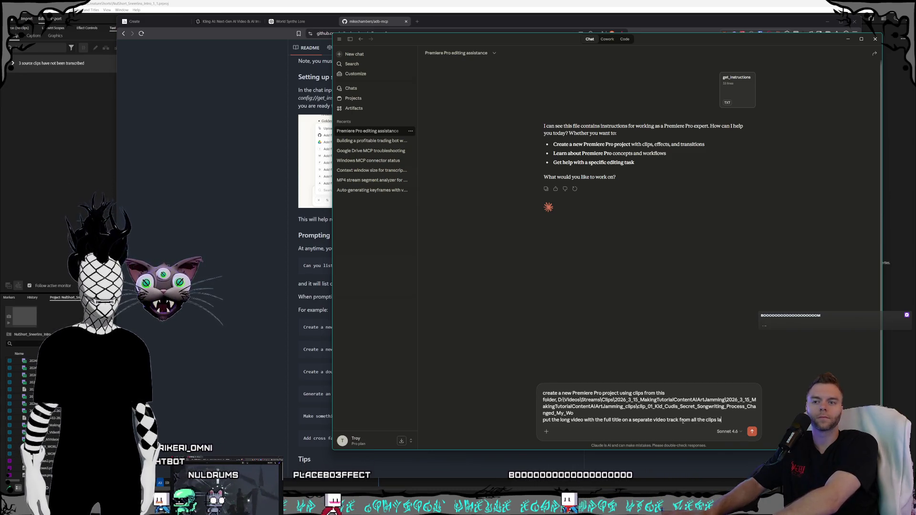
pyautogui.write('beled "')
pyautogui.write('sil')
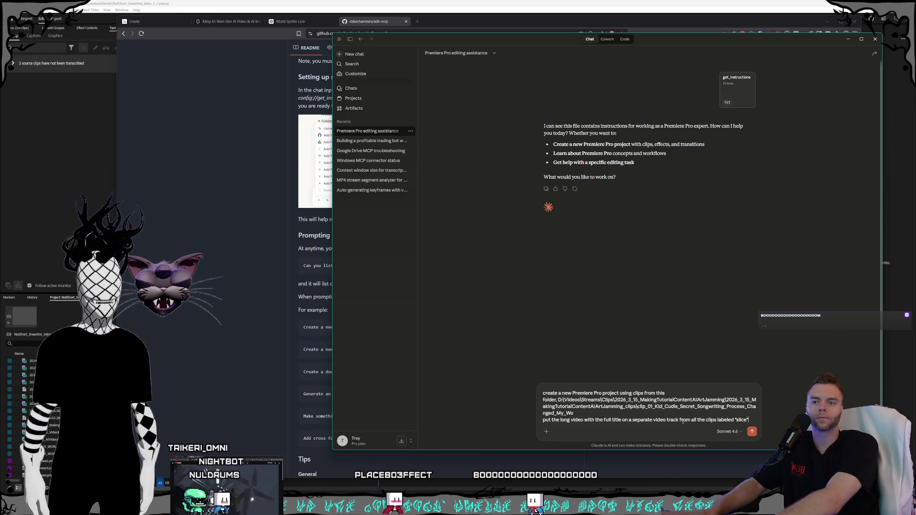
pyautogui.click(544, 420)
pyautogui.hotkey('shift', 'Return')
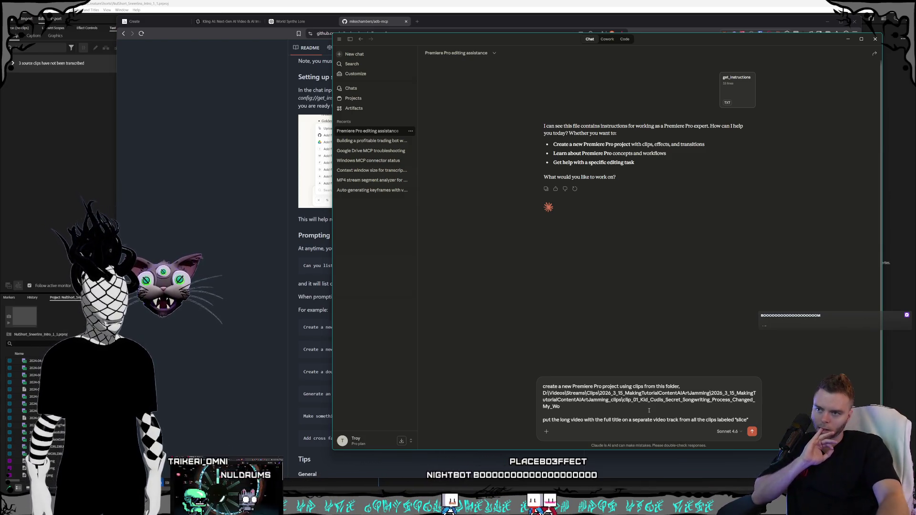
# - Send the request, then show the connected Premiere MCP Agent panel in Premiere Pro
pyautogui.click(751, 432)
pyautogui.click(128, 12)
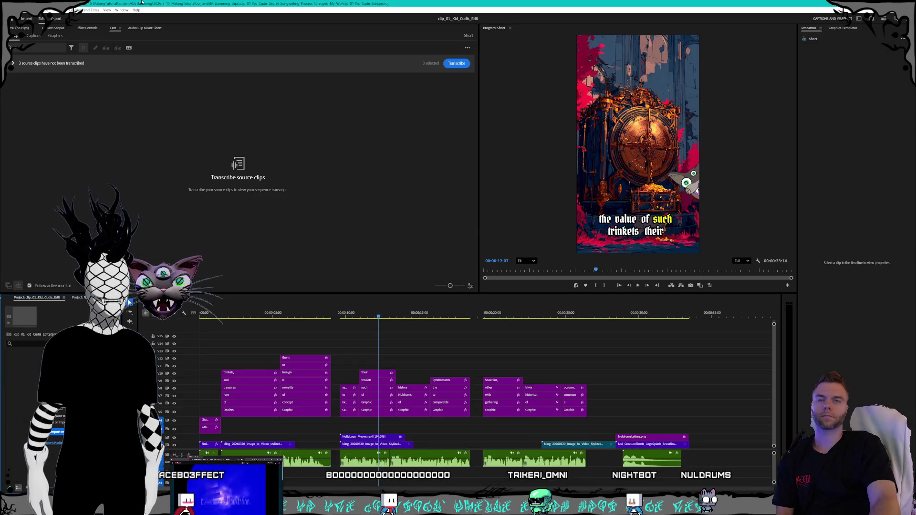
pyautogui.click(123, 11)
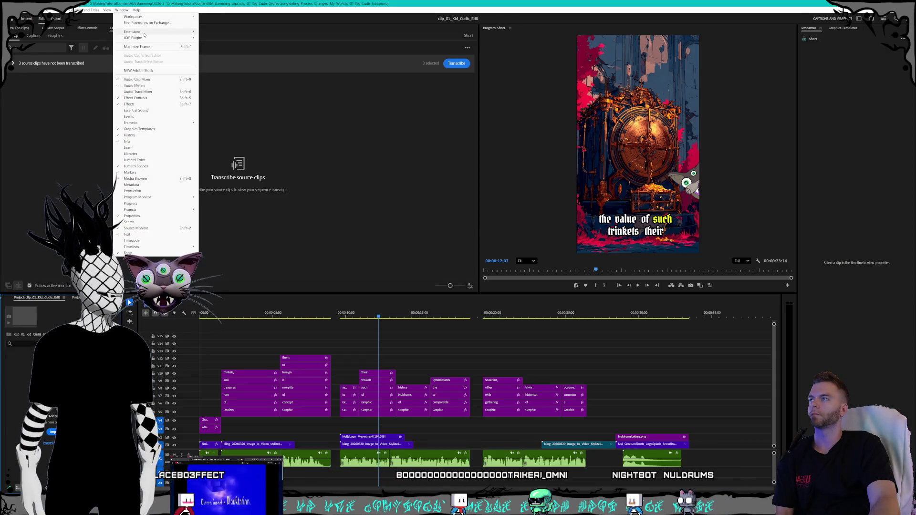
pyautogui.moveTo(136, 39)
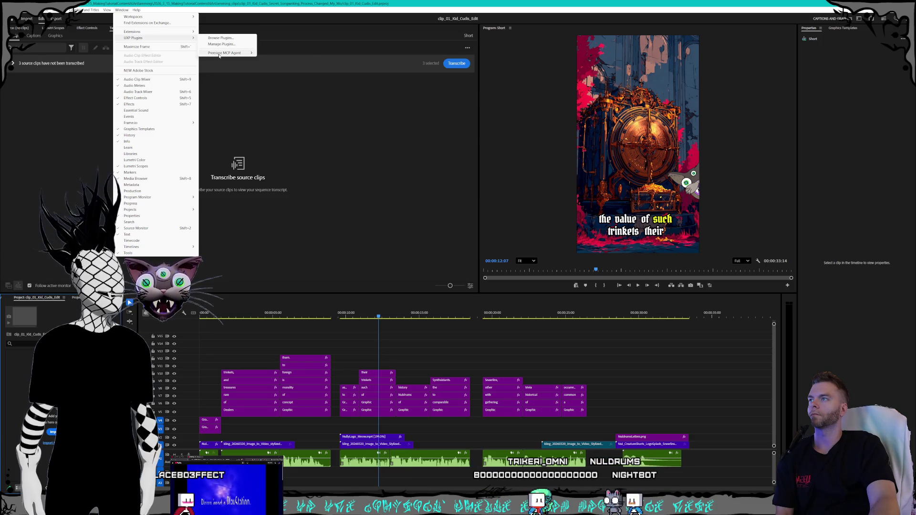
pyautogui.click(219, 54)
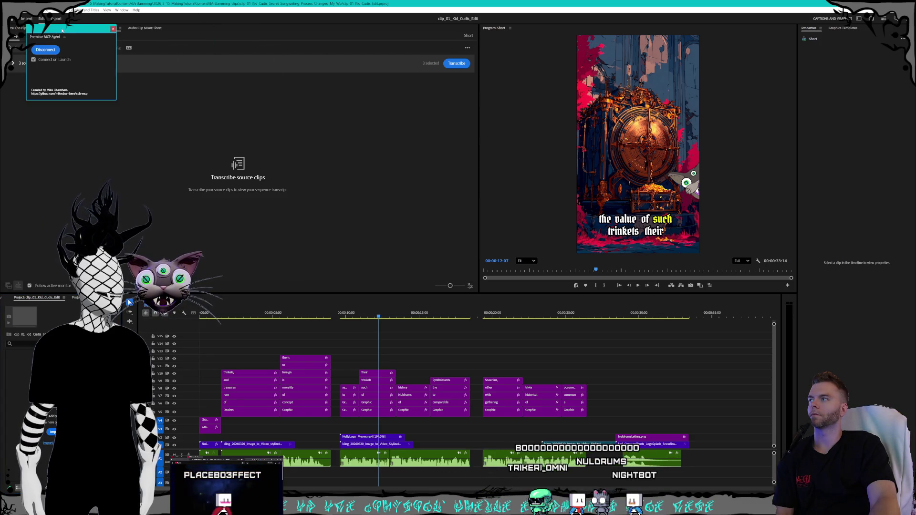
pyautogui.moveTo(62, 31); pyautogui.dragTo(282, 147)
pyautogui.click(272, 258)
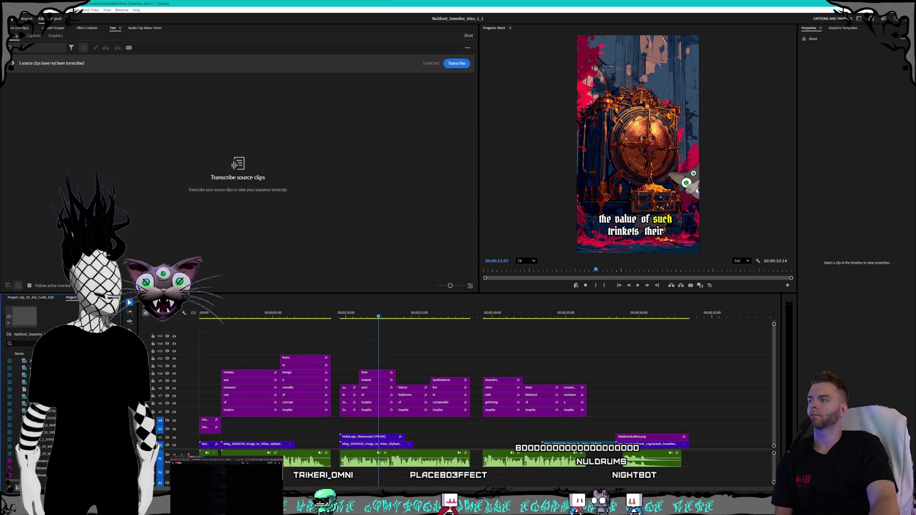
# - Close the NulShort intro project from the Project panel menu
pyautogui.click(85, 296)
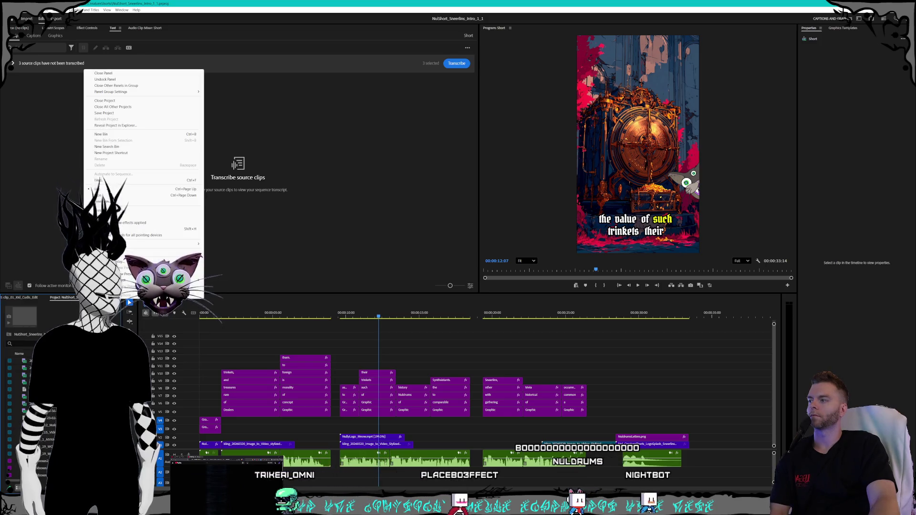
pyautogui.click(132, 101)
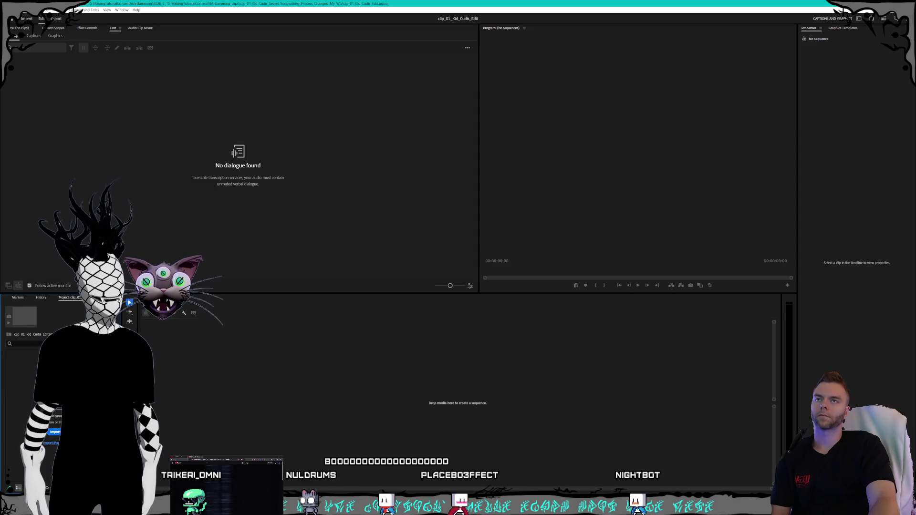
# - Switch to the Claude chat, then bring up Premiere's Window menu for extensions
pyautogui.hotkey('alt', 'Tab')
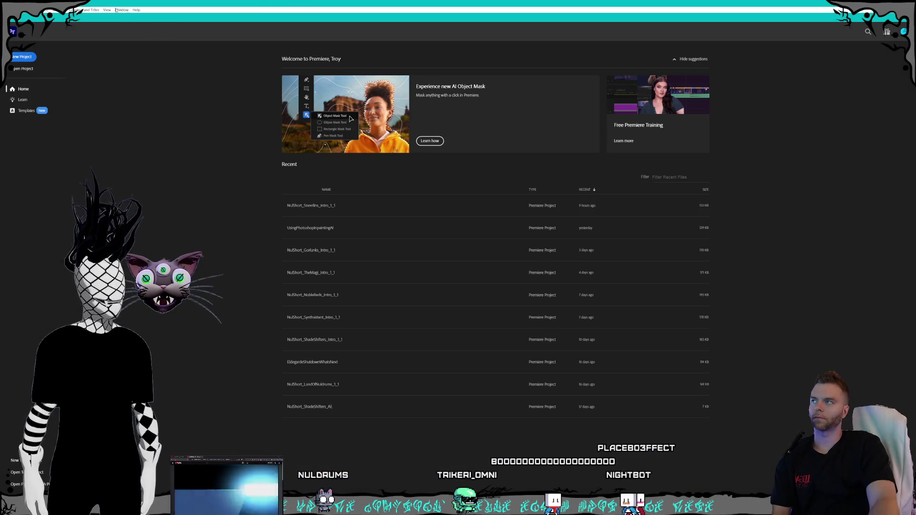
pyautogui.click(121, 9)
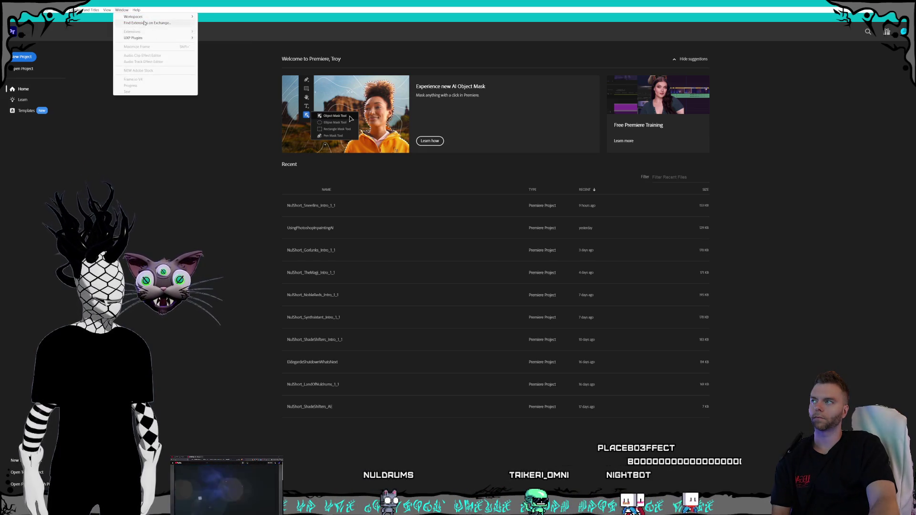
# - Load the Premiere MCP Agent plugin and unload the Photoshop MCP Agent in UXP Developer Tools
pyautogui.click(203, 2)
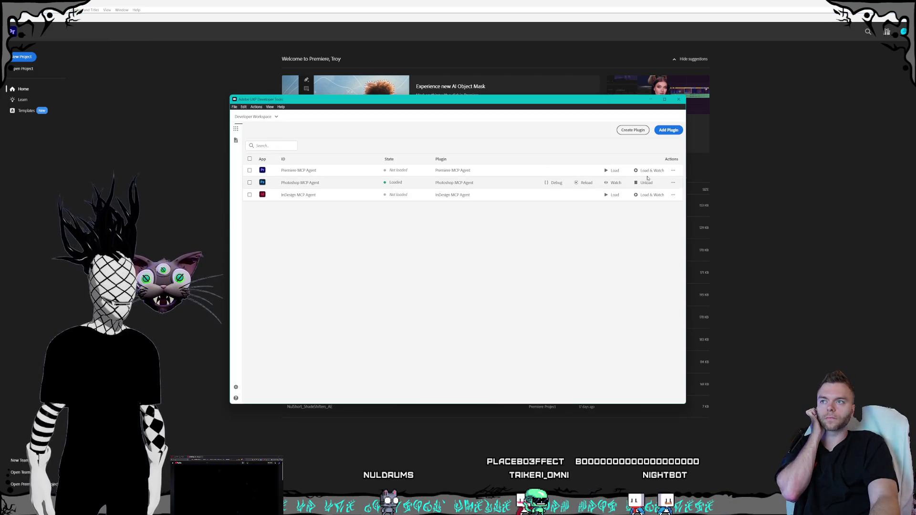
pyautogui.click(612, 169)
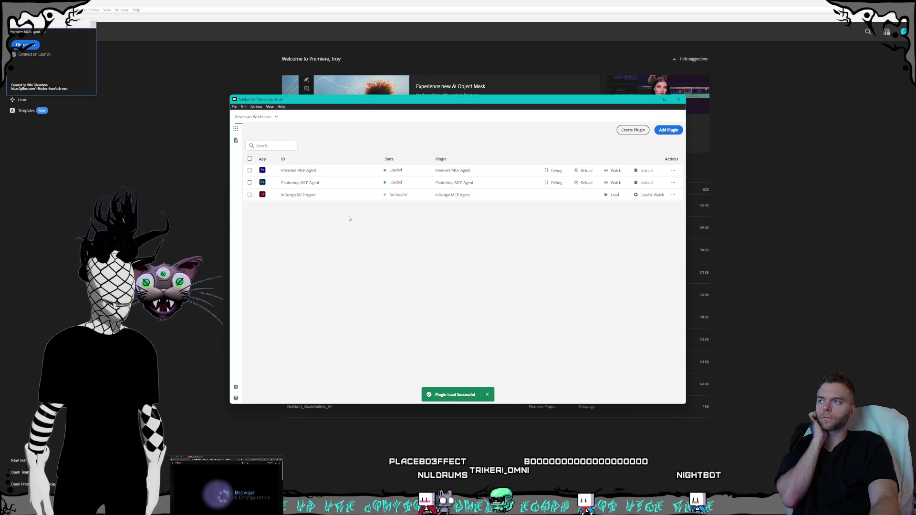
pyautogui.click(317, 183)
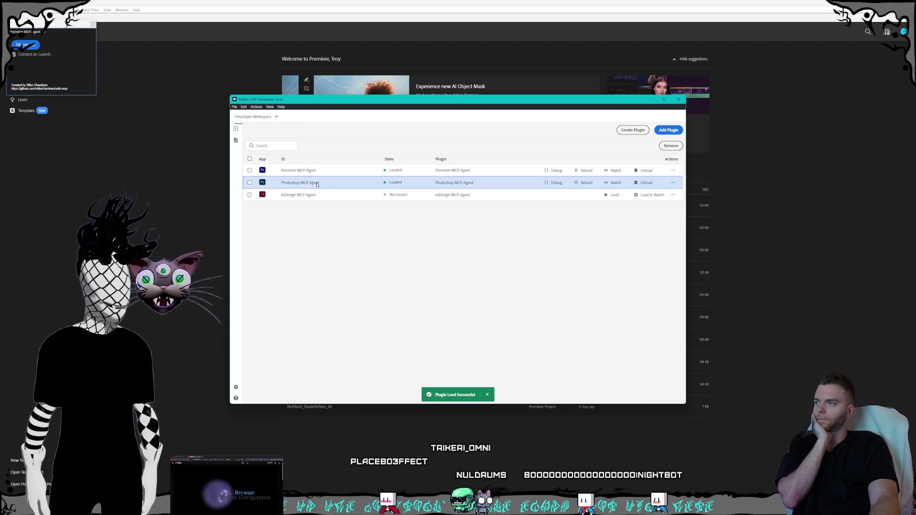
pyautogui.click(646, 183)
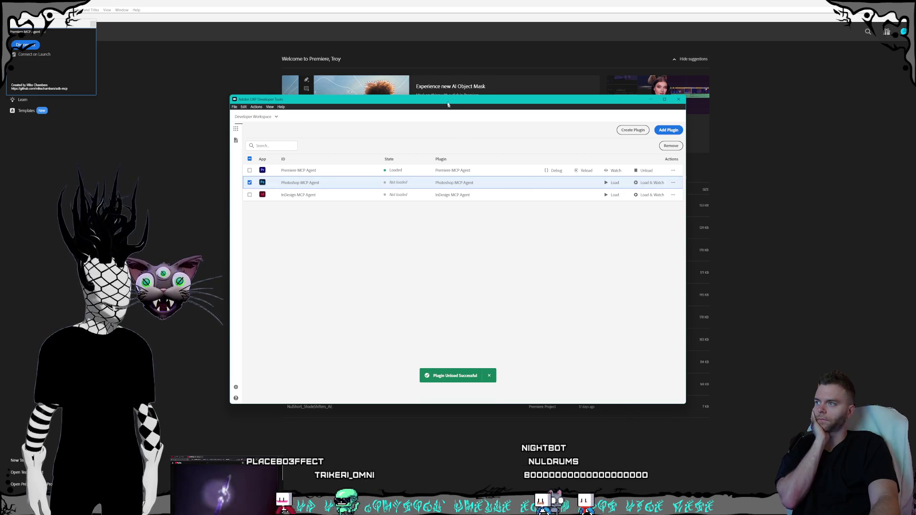
pyautogui.click(344, 192)
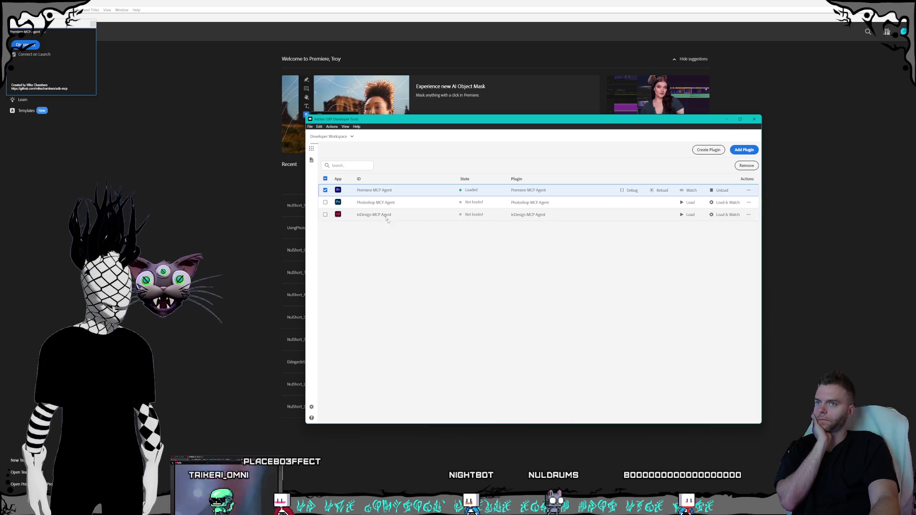
# - Close UXP Developer Tools and bring the Claude chat forward
pyautogui.click(430, 4)
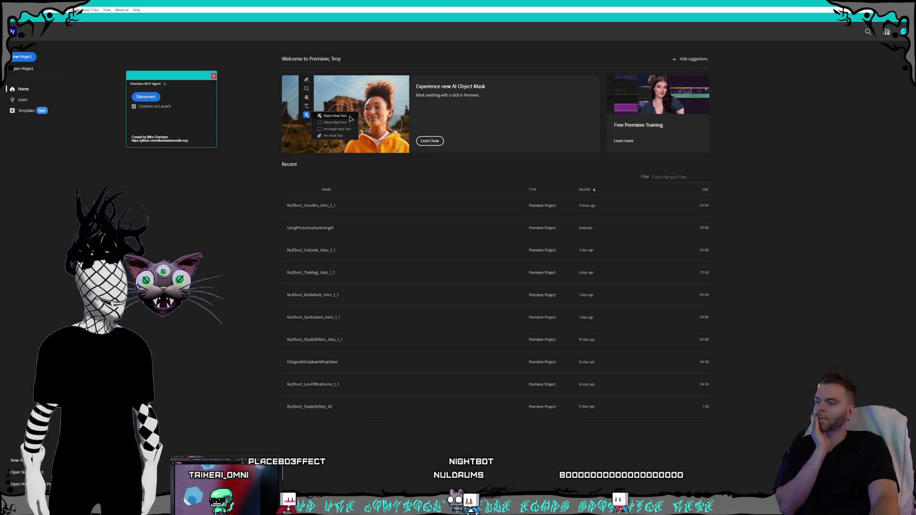
pyautogui.hotkey('alt', 'Tab')
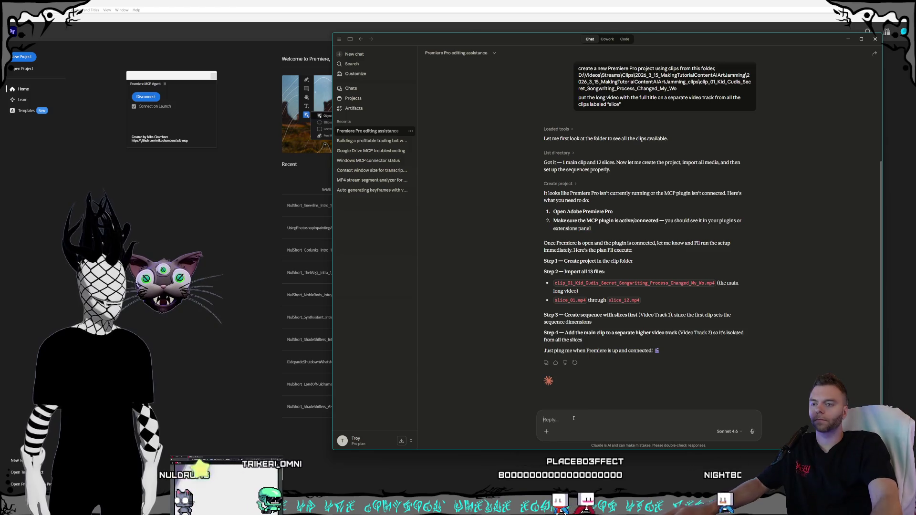
pyautogui.write('Try the')
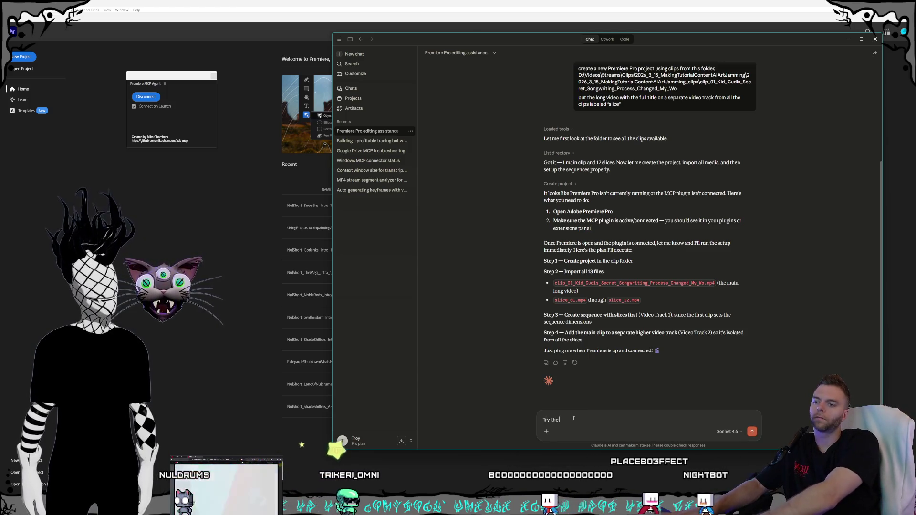
pyautogui.write(' whole proces')
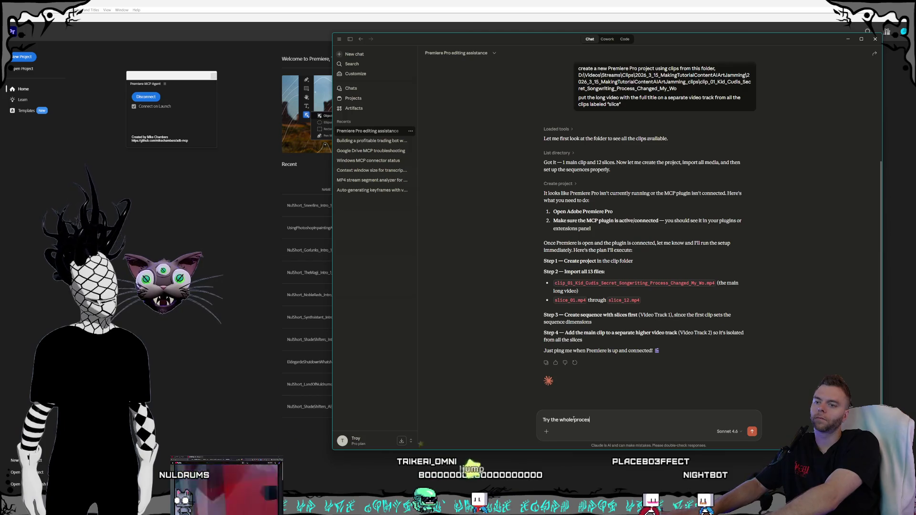
pyautogui.write('s again but this time, m')
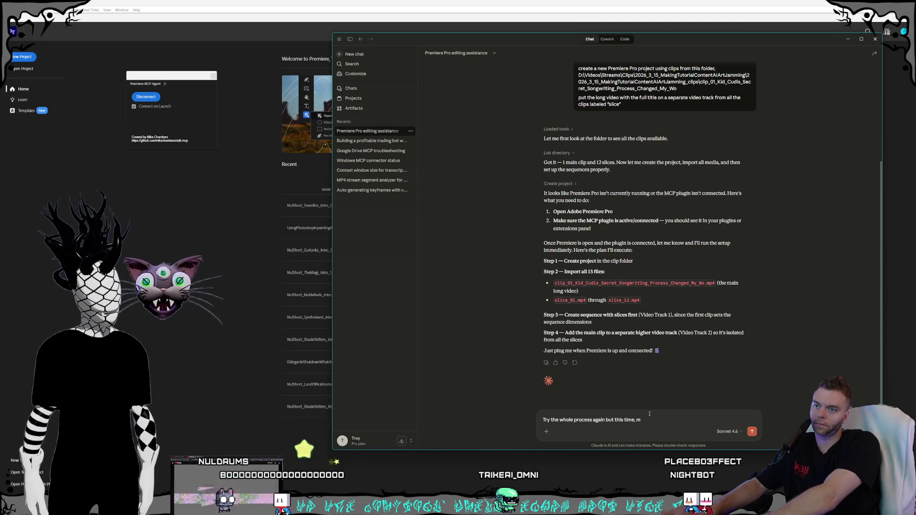
pyautogui.write('after making ')
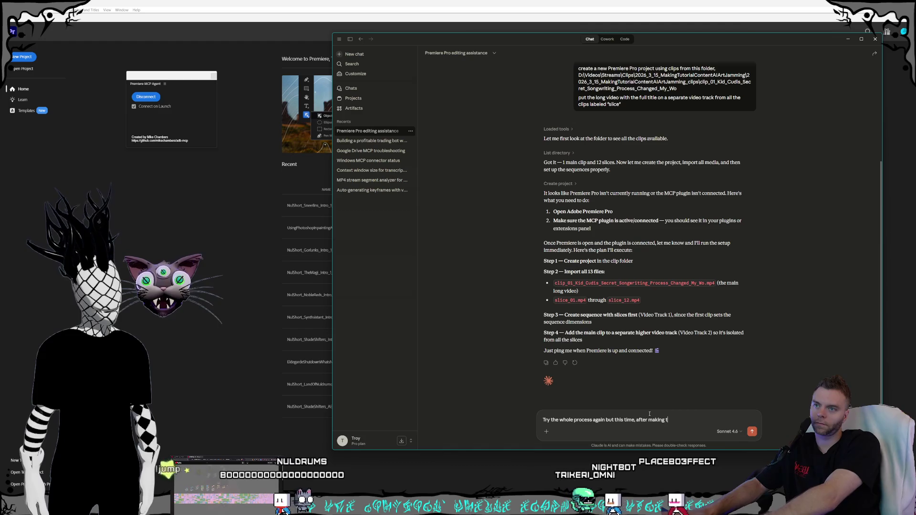
pyautogui.write('the new project')
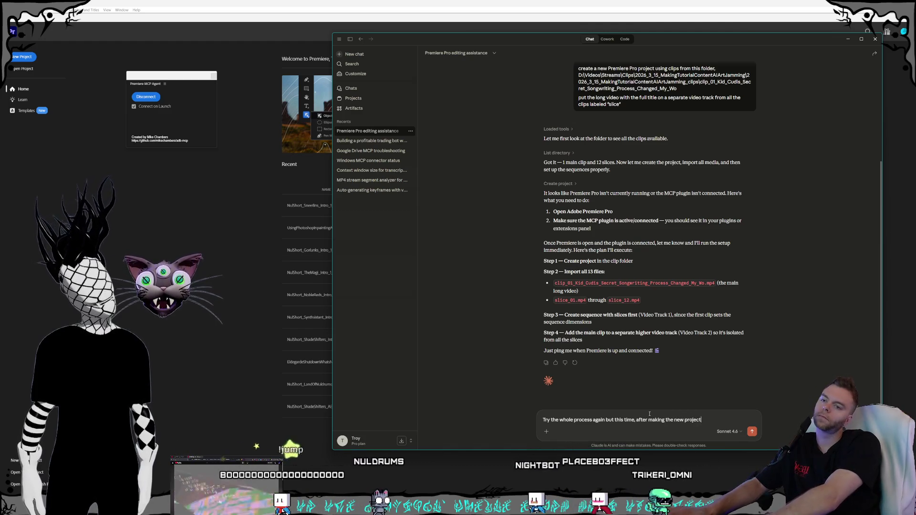
pyautogui.write(', add a se')
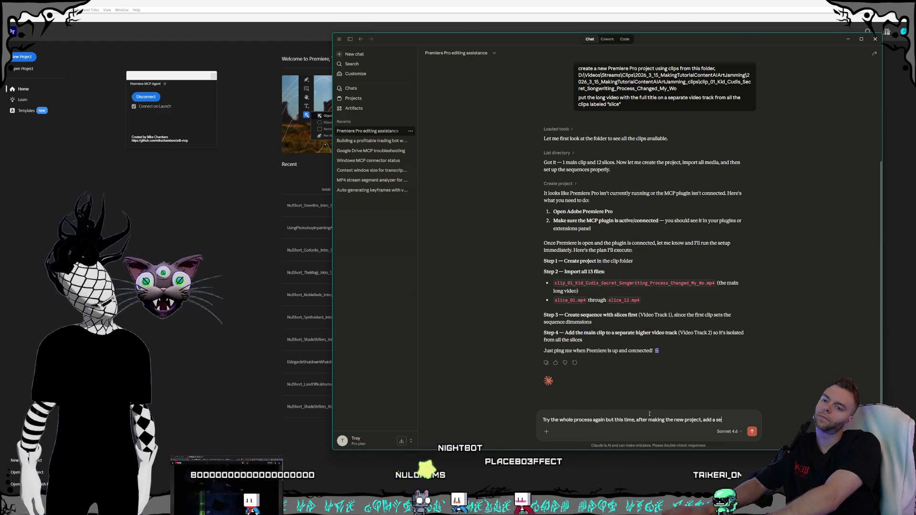
pyautogui.write('quence')
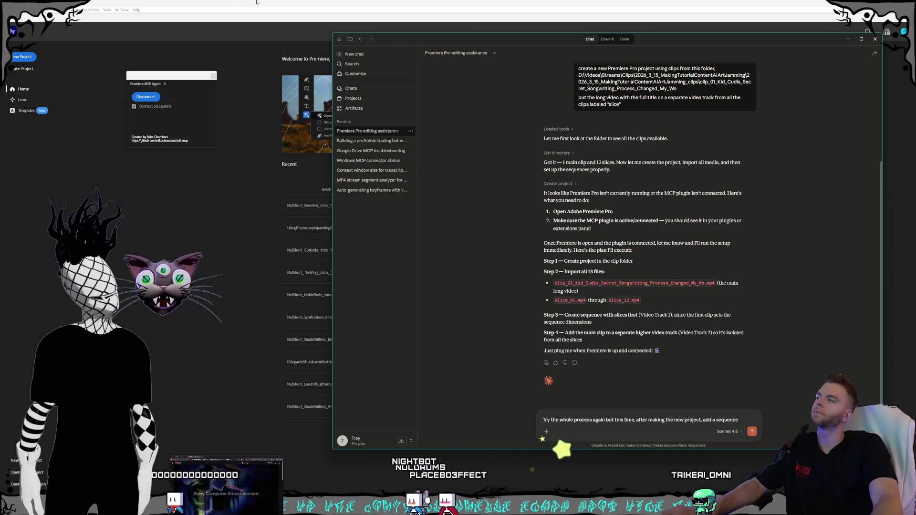
# - Bring the Premiere MCP Agent panel forward after drafting the rerun request
pyautogui.click(194, 84)
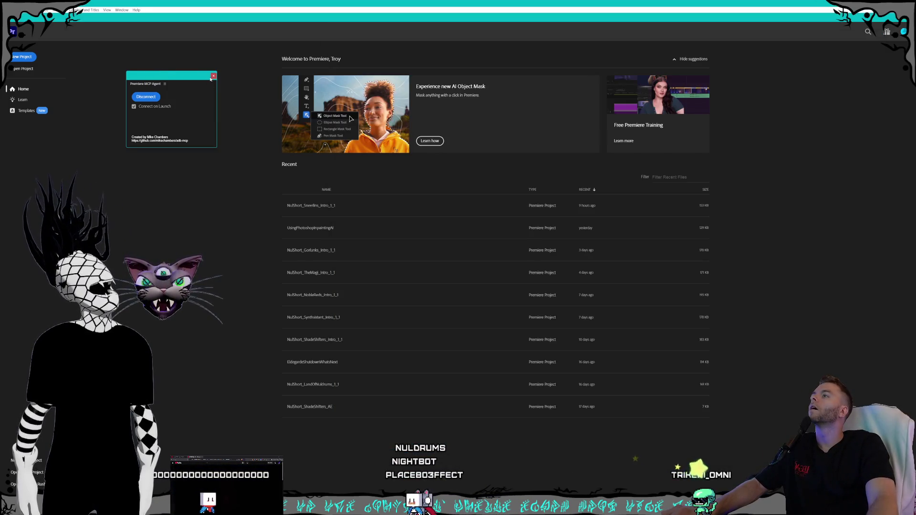
# - Open the top Recent project (NulShort_Sneerline_Intro), then return to the Claude chat
pyautogui.click(308, 208)
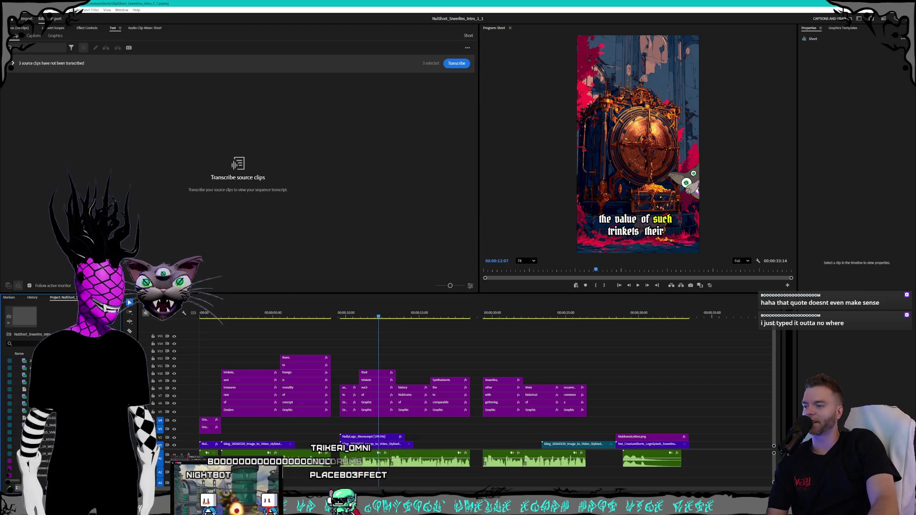
pyautogui.hotkey('alt', 'Tab')
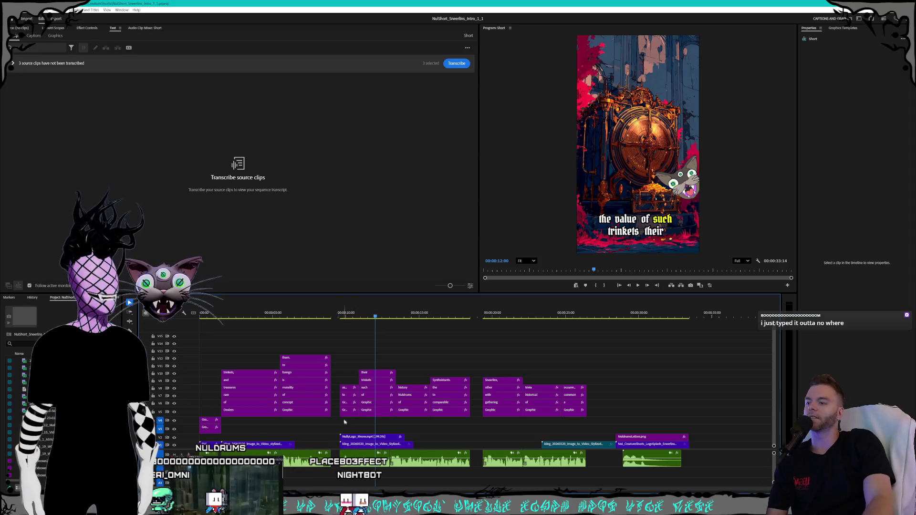
pyautogui.hotkey('alt', 'Tab')
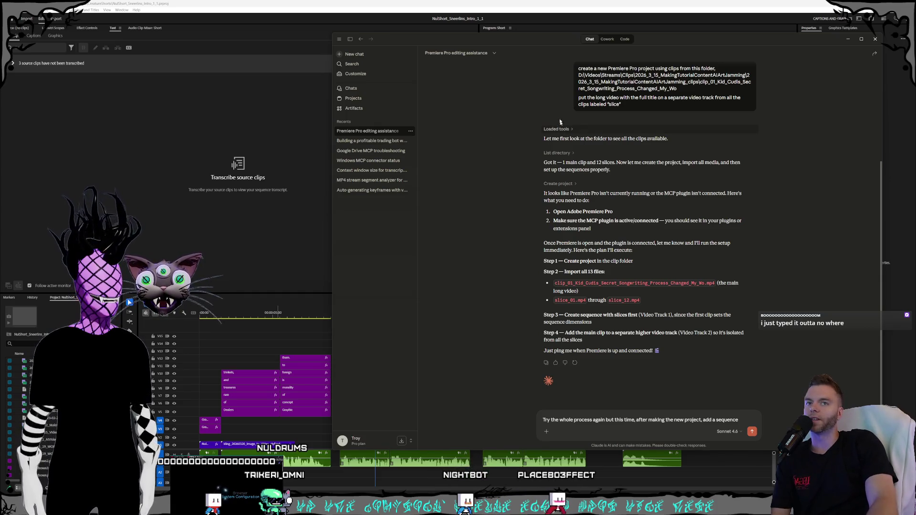
# - Open the 'Add option to extract specific audio track' coding session, then return to the Premiere chat
pyautogui.click(624, 39)
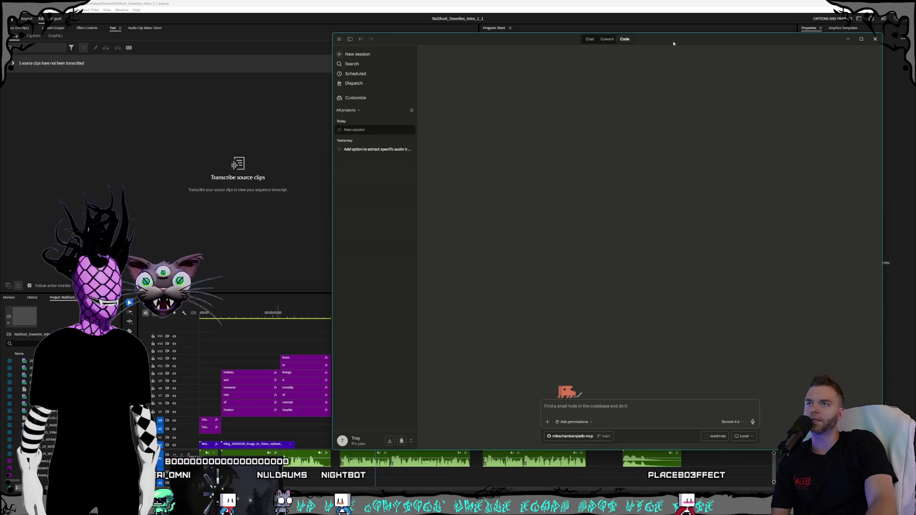
pyautogui.moveTo(673, 44); pyautogui.dragTo(648, 41)
pyautogui.click(338, 150)
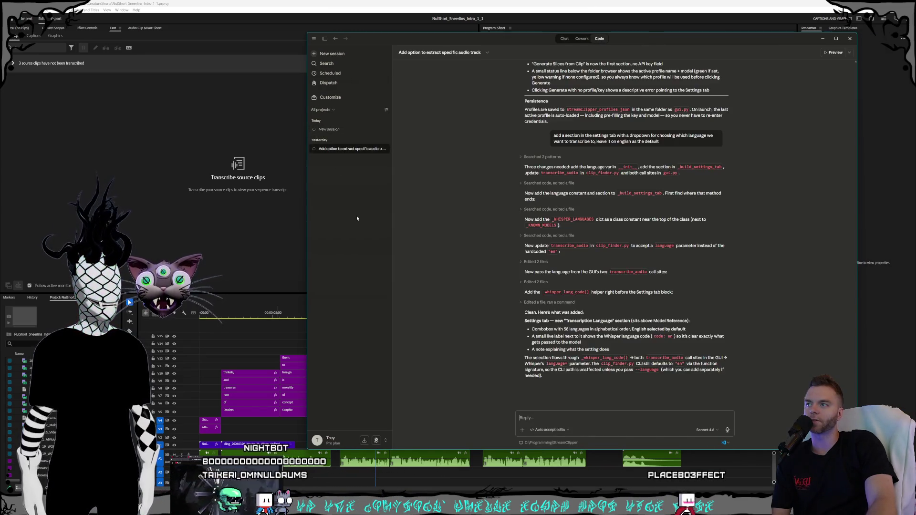
pyautogui.click(562, 433)
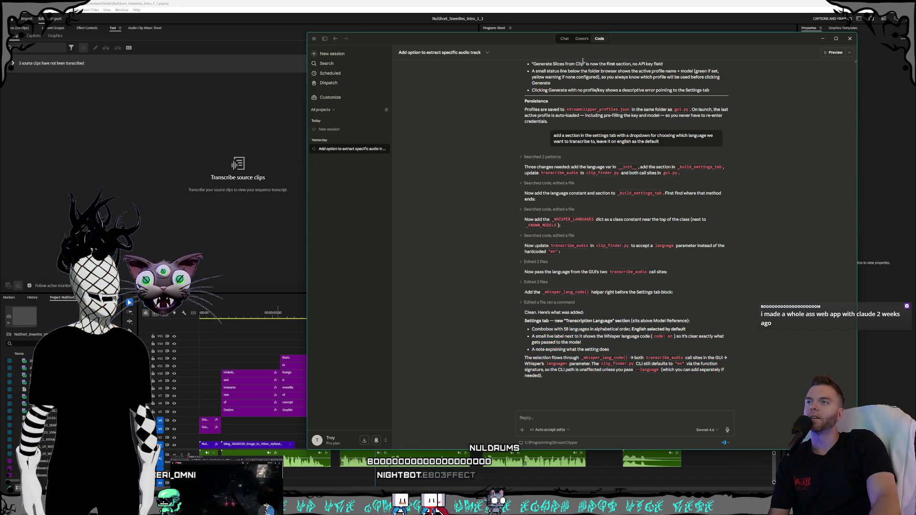
pyautogui.click(564, 39)
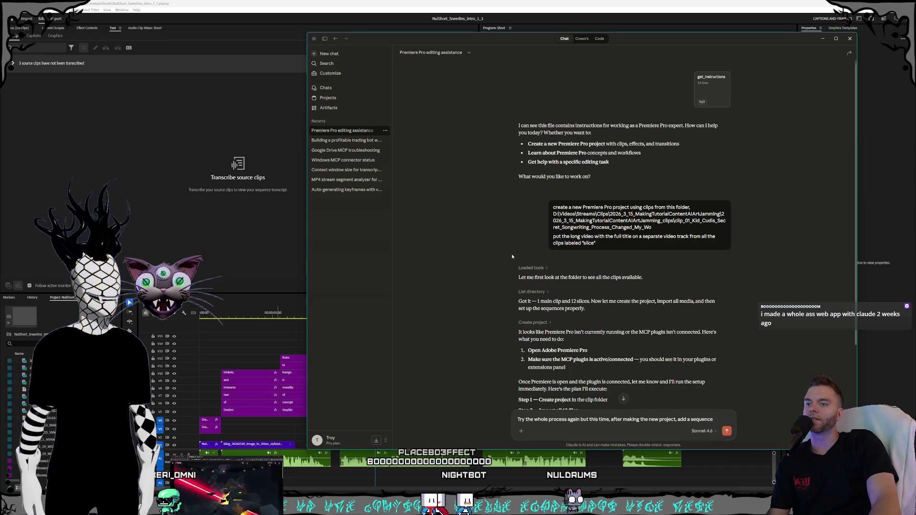
pyautogui.scroll(-3, 558, 270)
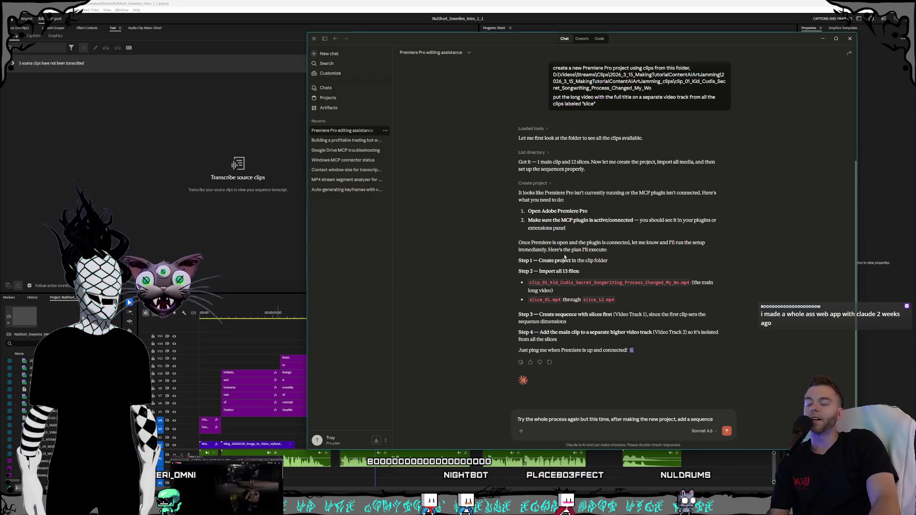
pyautogui.moveTo(582, 274); pyautogui.dragTo(491, 241)
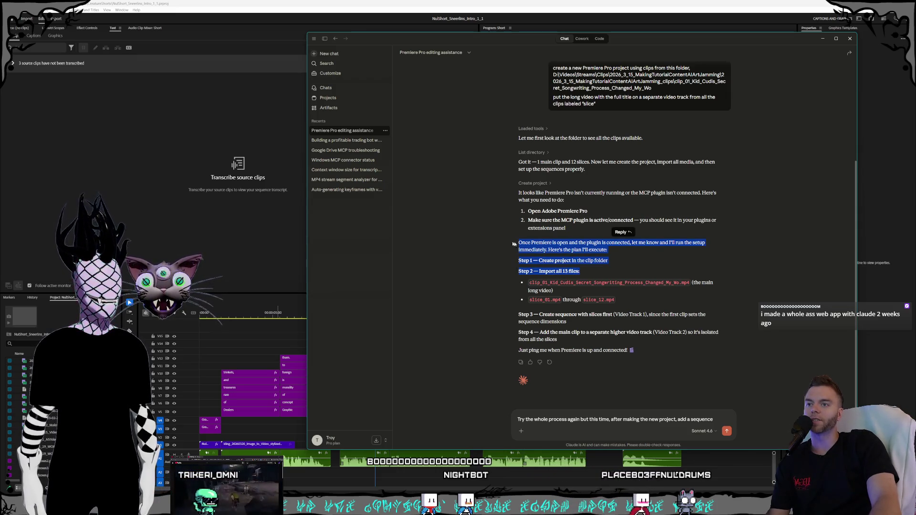
pyautogui.click(559, 248)
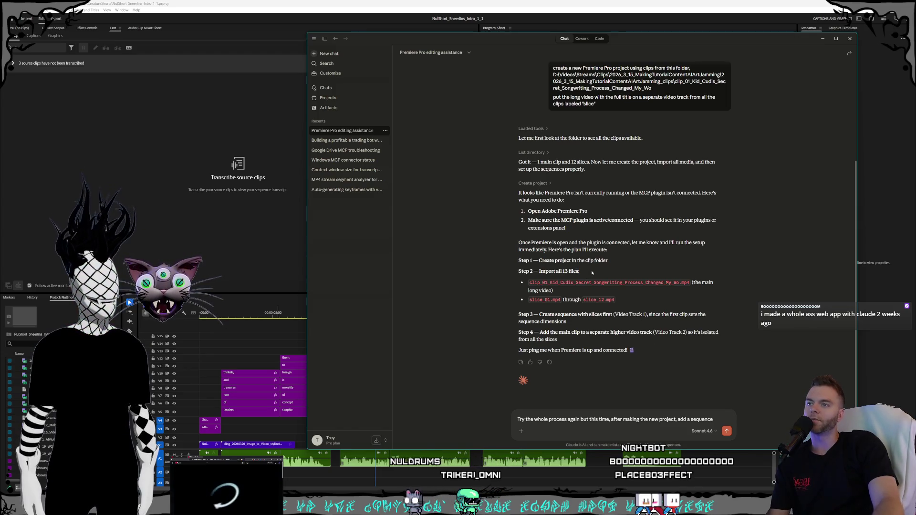
pyautogui.moveTo(591, 274); pyautogui.dragTo(529, 221)
pyautogui.click(555, 251)
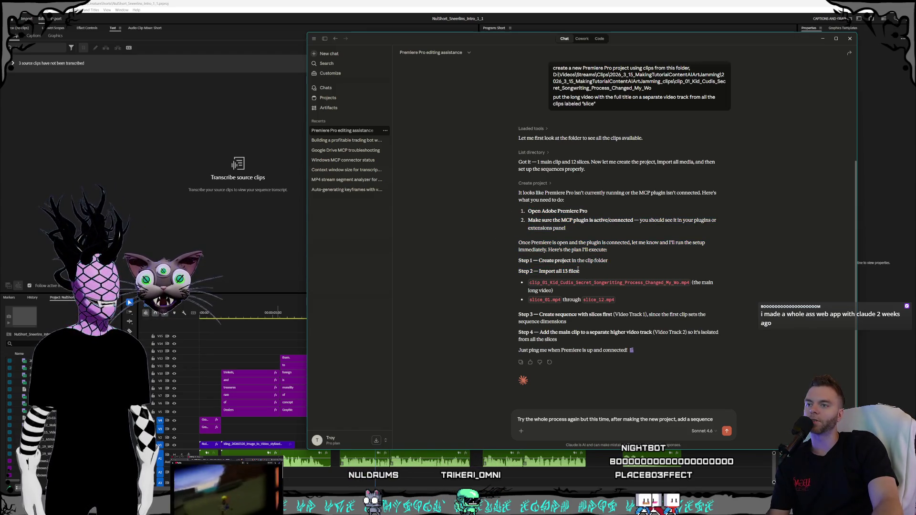
pyautogui.moveTo(578, 270); pyautogui.dragTo(544, 187)
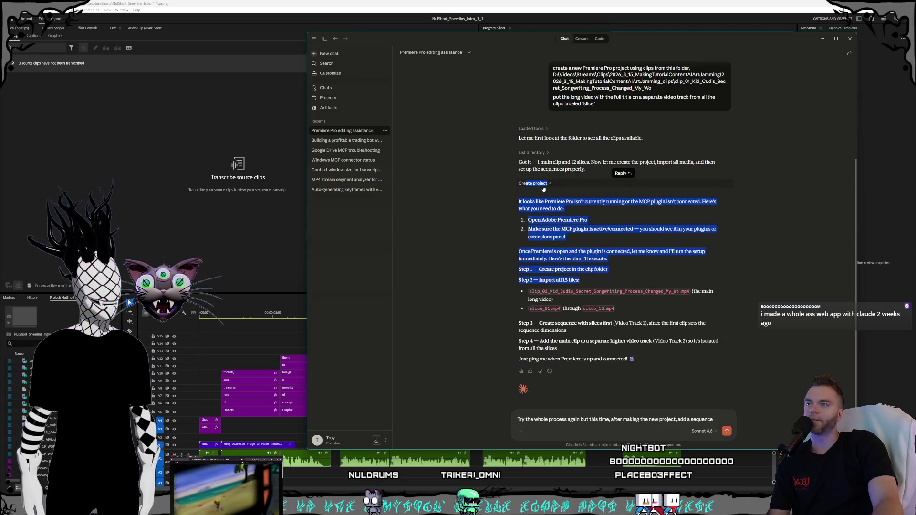
pyautogui.click(543, 187)
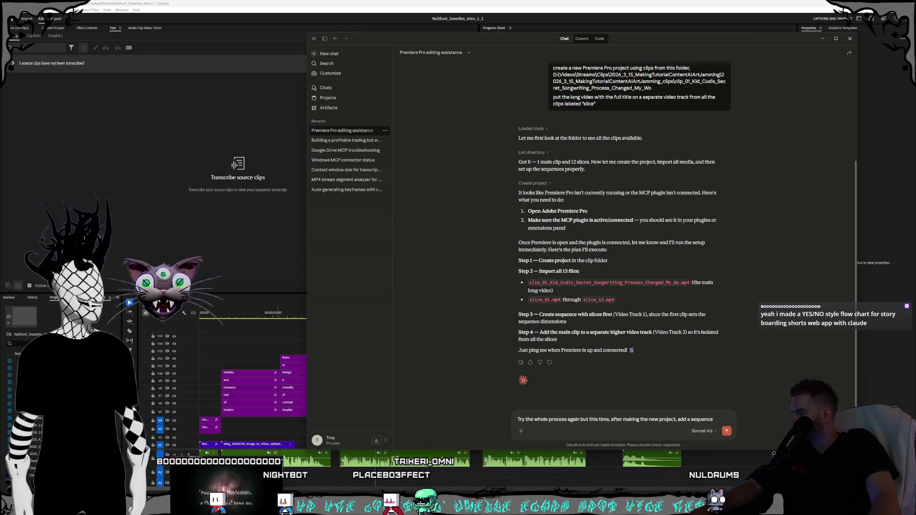
pyautogui.hotkey('alt', 'Tab')
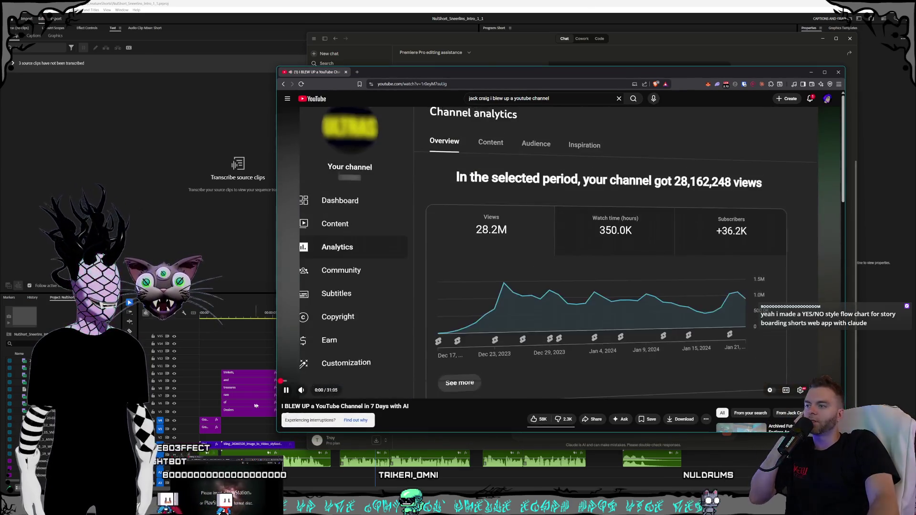
pyautogui.click(298, 392)
pyautogui.moveTo(316, 381)
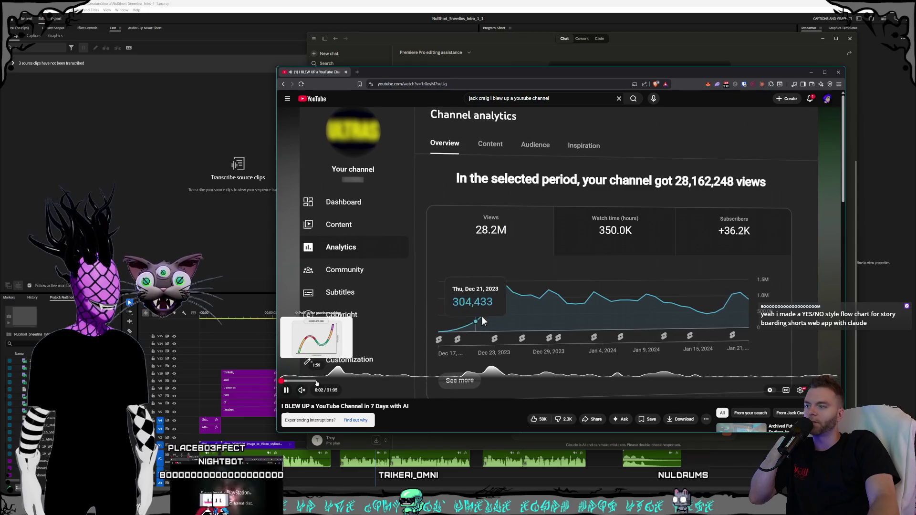
pyautogui.click(310, 381)
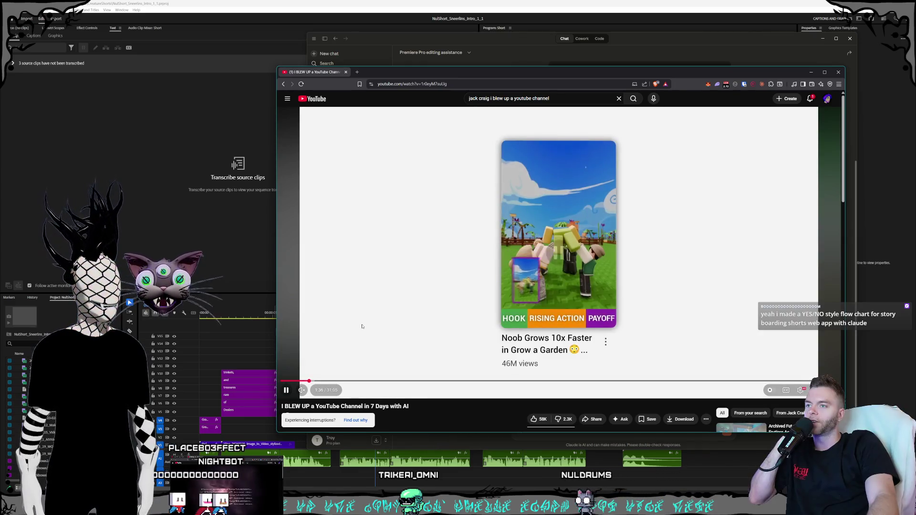
pyautogui.click(362, 327)
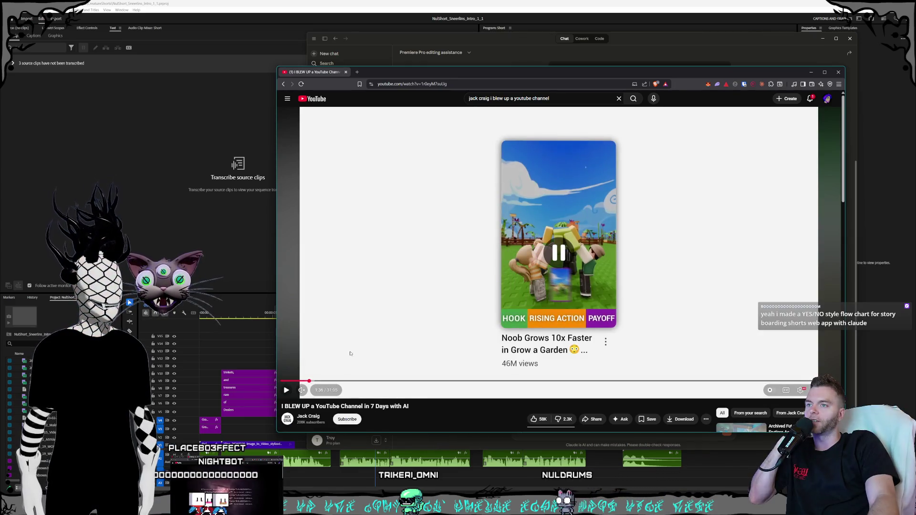
pyautogui.click(314, 382)
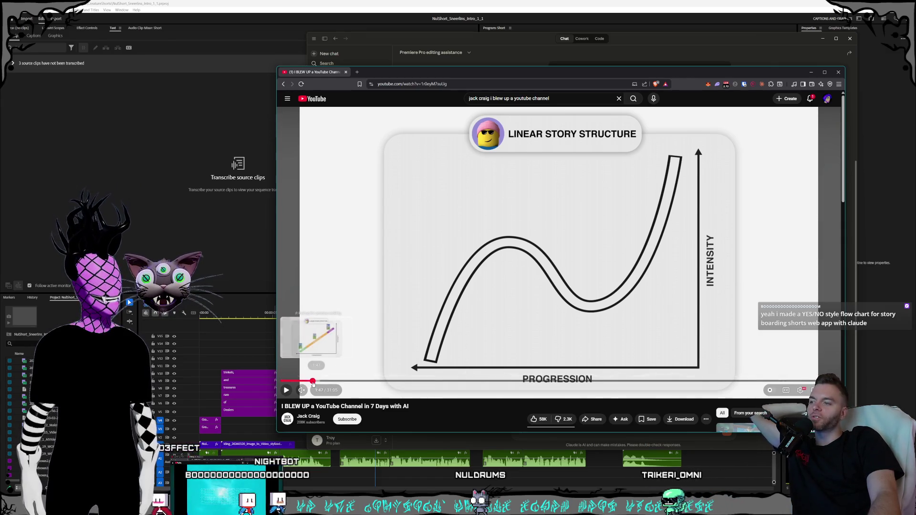
pyautogui.click(315, 381)
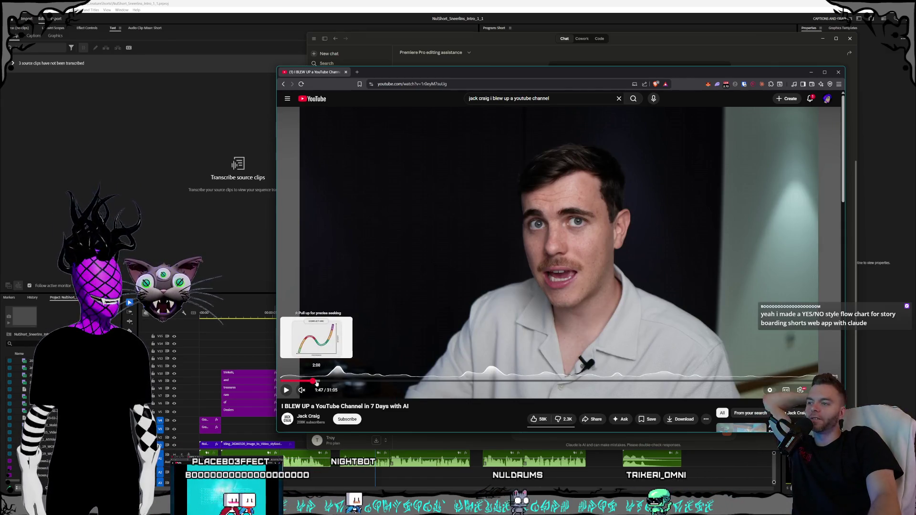
pyautogui.click(315, 382)
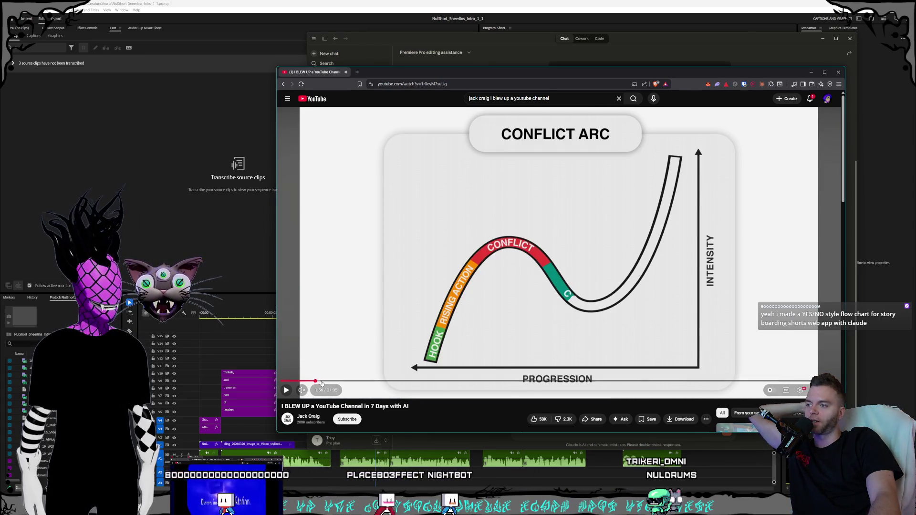
pyautogui.click(317, 382)
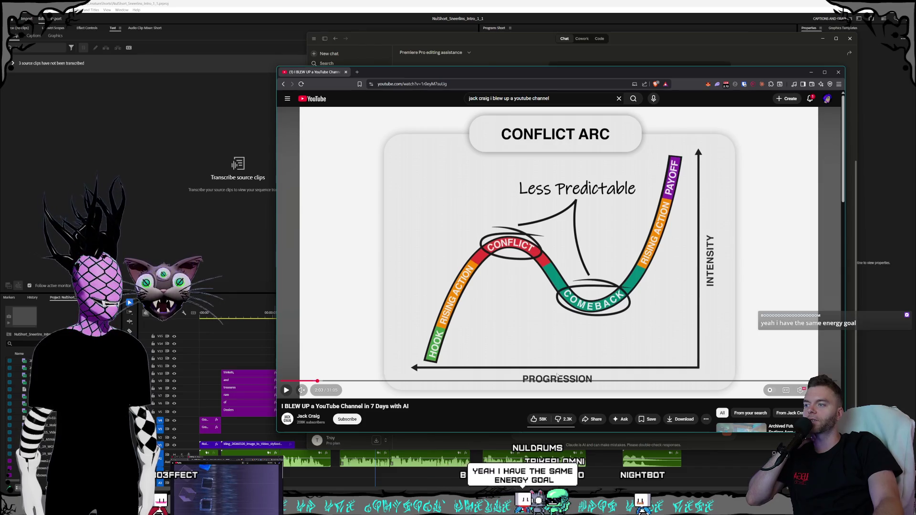
pyautogui.moveTo(312, 382)
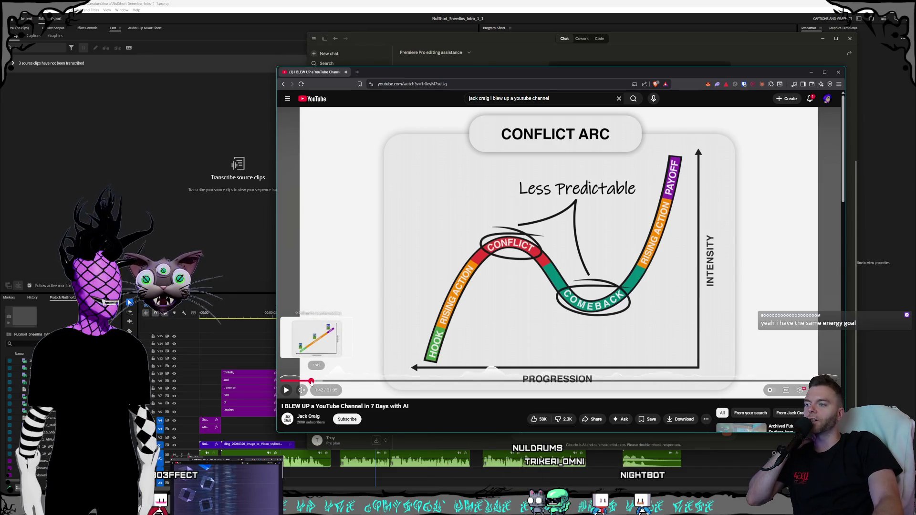
pyautogui.click(315, 381)
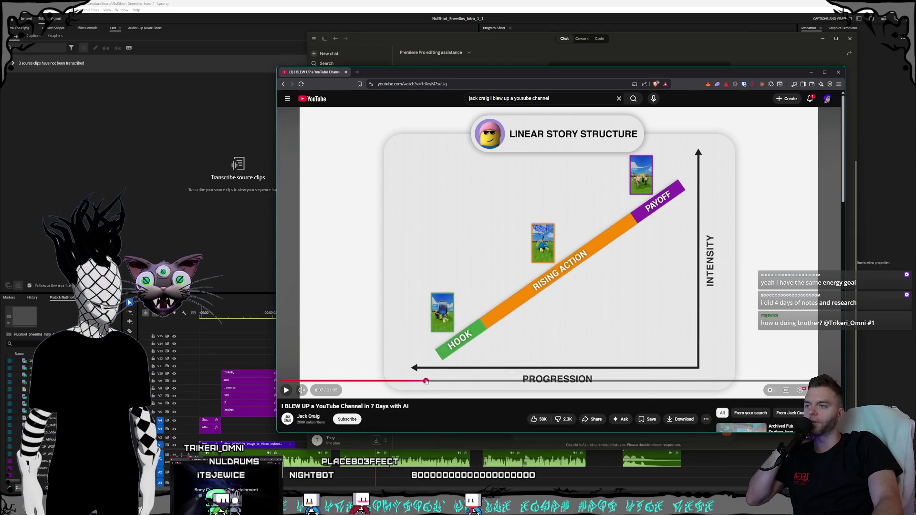
pyautogui.click(425, 382)
pyautogui.click(446, 381)
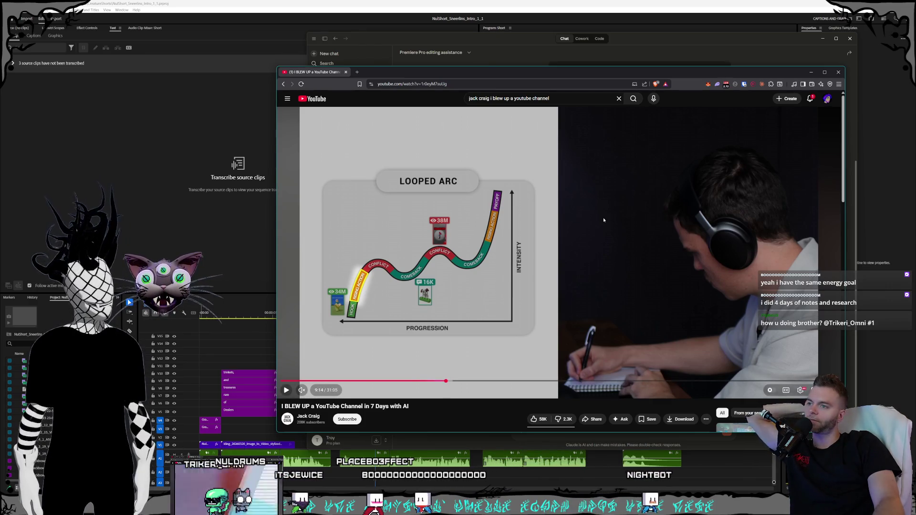
pyautogui.click(346, 73)
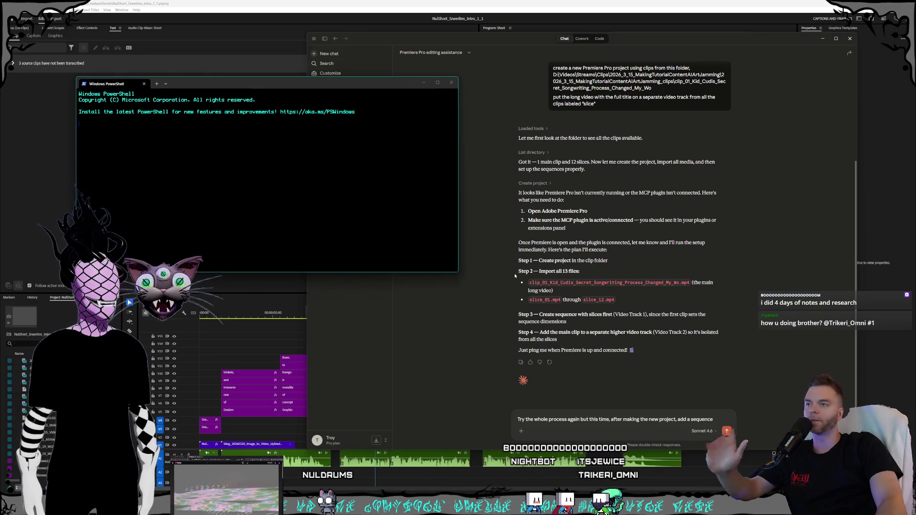
# - Position the PowerShell window and change into the programming streamclipper folder
pyautogui.moveTo(337, 86); pyautogui.dragTo(484, 92)
pyautogui.write('cd')
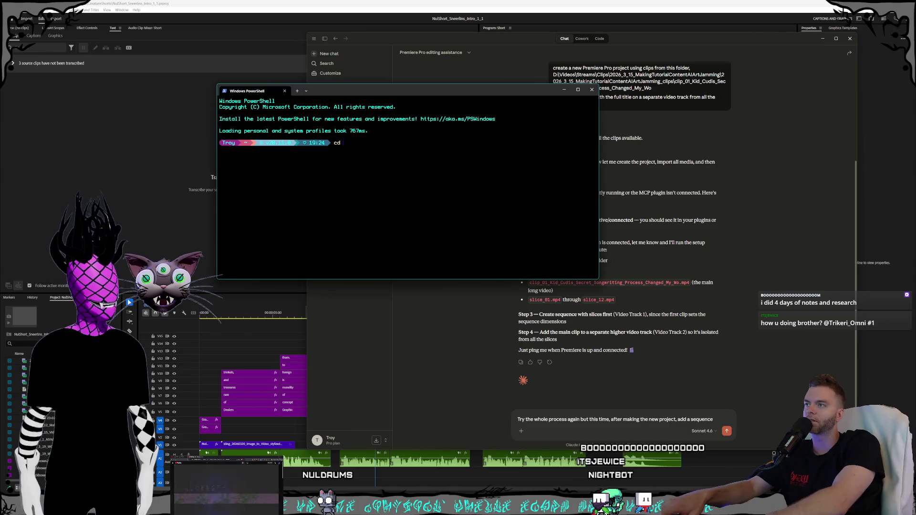
pyautogui.write(' ..')
pyautogui.press('Return')
pyautogui.write('c')
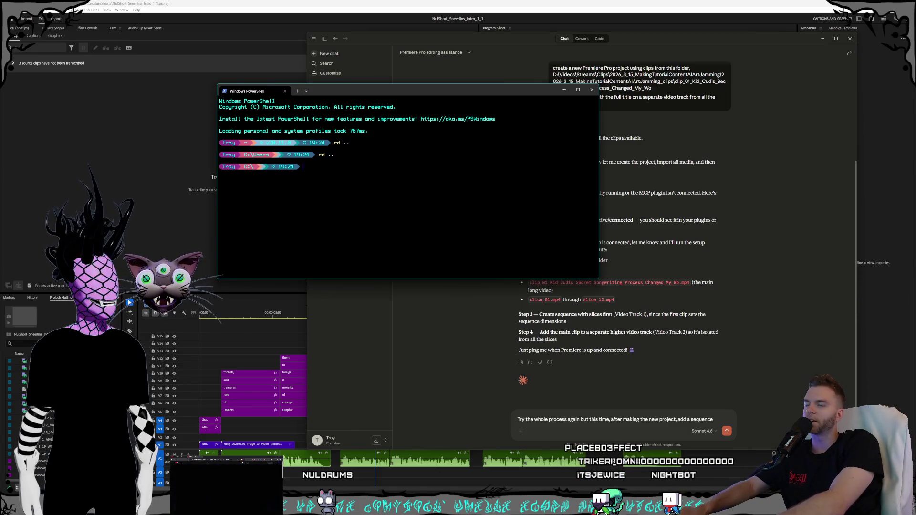
pyautogui.moveTo(453, 97); pyautogui.dragTo(551, 132)
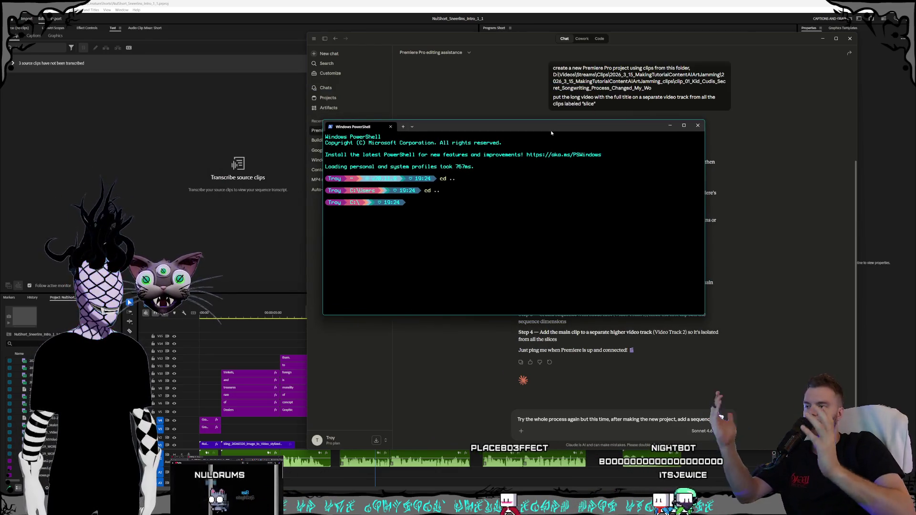
pyautogui.write('cd programming')
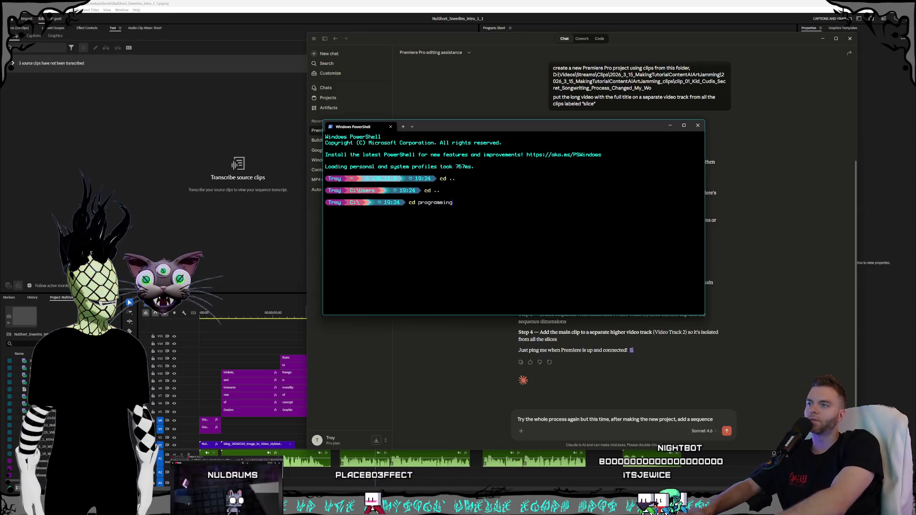
pyautogui.press('Return')
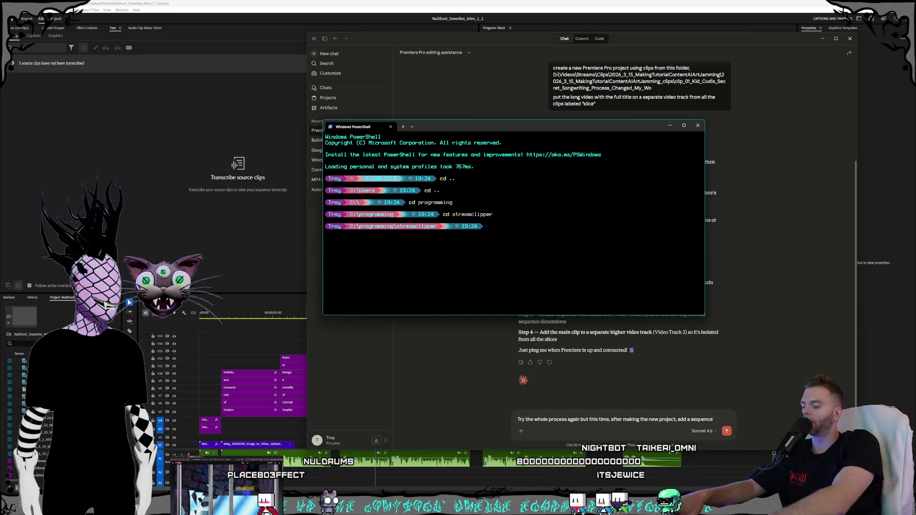
pyautogui.write('g')
# - Run python gui.py to launch the Stream Clipper app
pyautogui.press('BackSpace')
pyautogui.write('python gu')
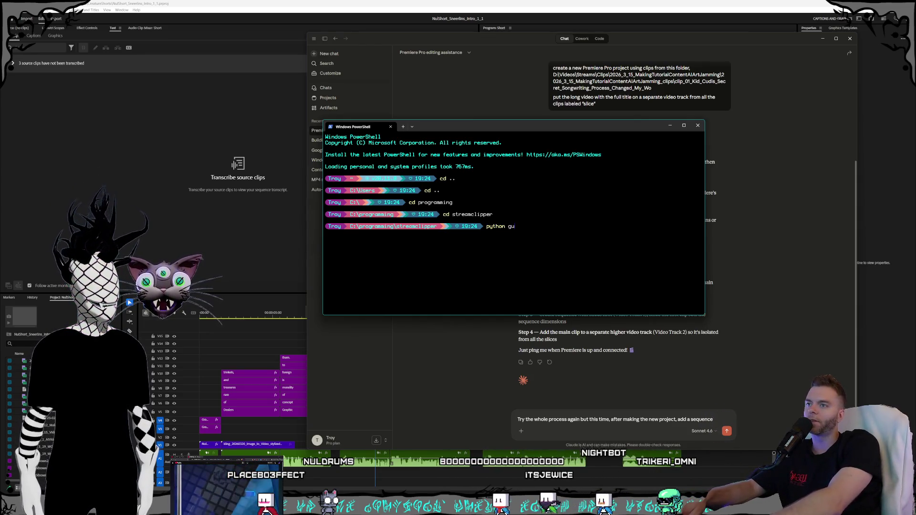
pyautogui.write('i.py')
pyautogui.press('Return')
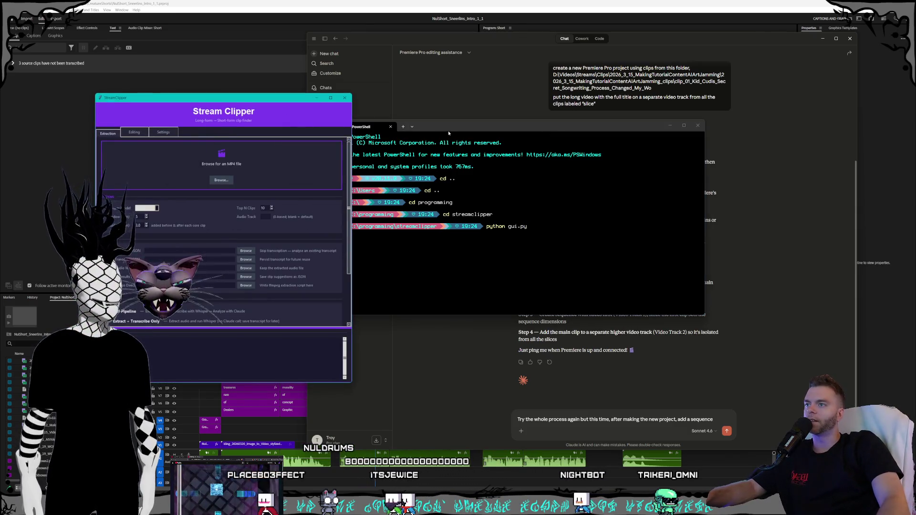
# - Close Stream Clipper and rerun python gui.py from PowerShell
pyautogui.click(345, 97)
pyautogui.moveTo(466, 126); pyautogui.dragTo(378, 113)
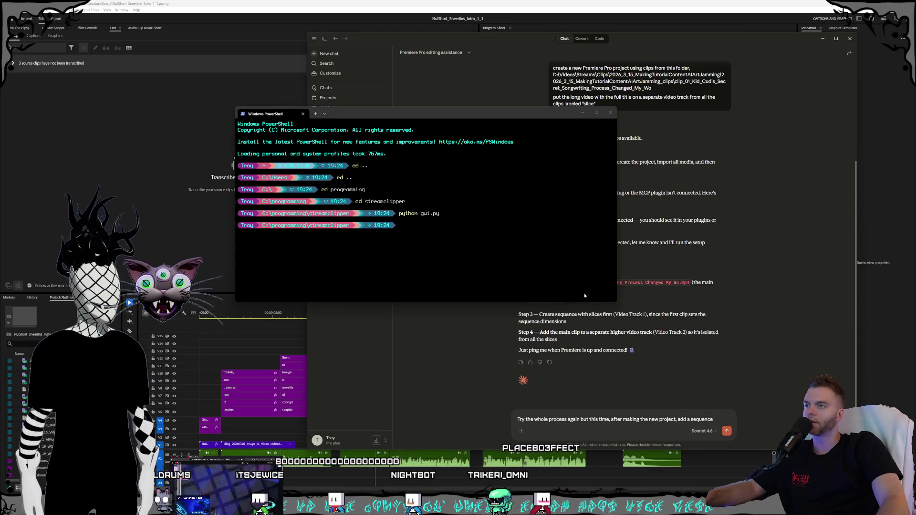
pyautogui.moveTo(434, 114); pyautogui.dragTo(418, 104)
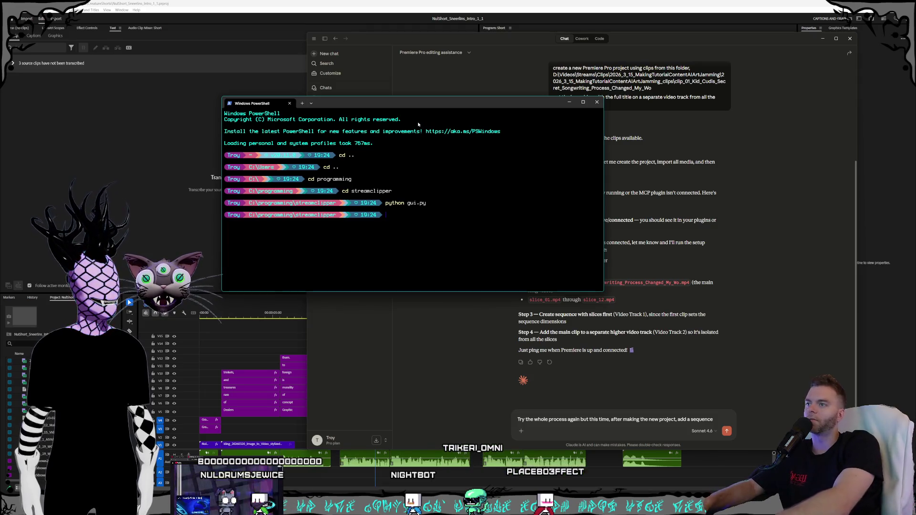
pyautogui.write('python gui.py')
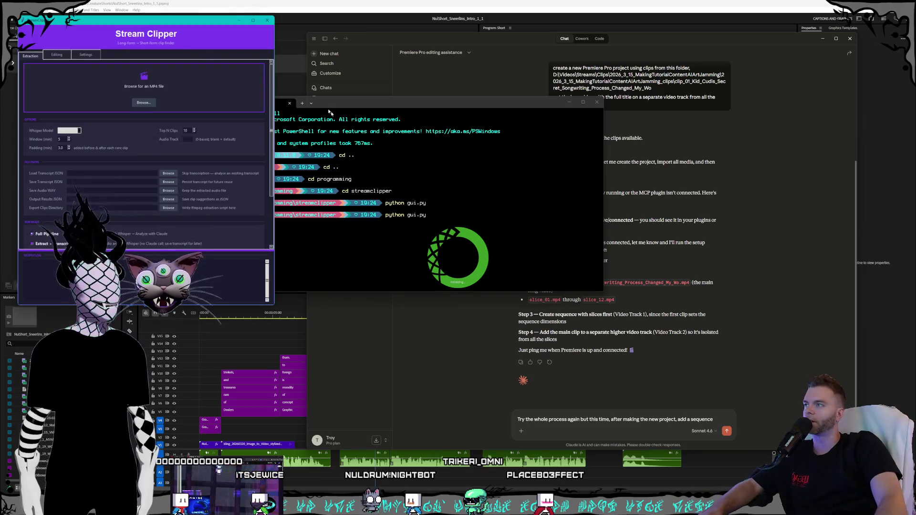
# - Centre and enlarge the Stream Clipper window, then bring Anaconda Navigator forward
pyautogui.moveTo(142, 20); pyautogui.dragTo(409, 20)
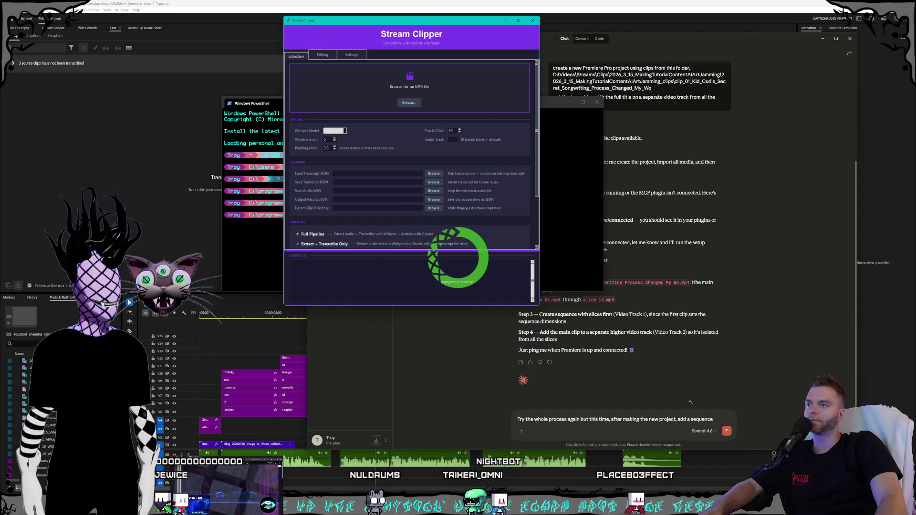
pyautogui.moveTo(539, 305)
pyautogui.mouseDown()
pyautogui.moveTo(667, 421)
pyautogui.moveTo(666, 432)
pyautogui.mouseUp()
pyautogui.moveTo(475, 20); pyautogui.dragTo(493, 29)
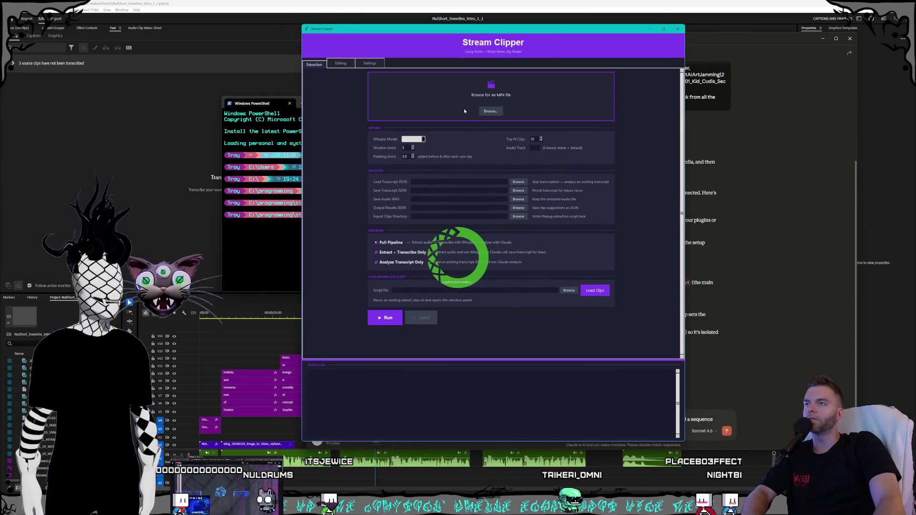
pyautogui.click(761, 245)
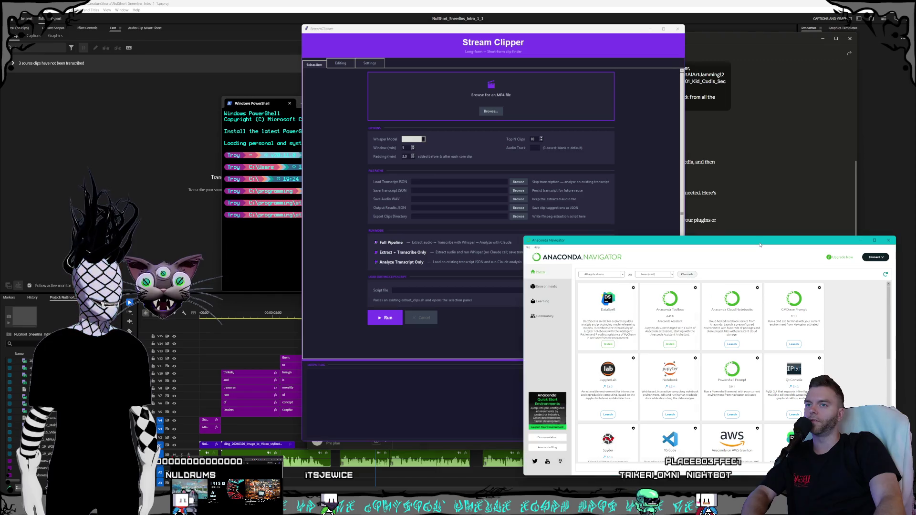
# - From the Environments list, open a terminal in the Mixtral environment
pyautogui.click(547, 287)
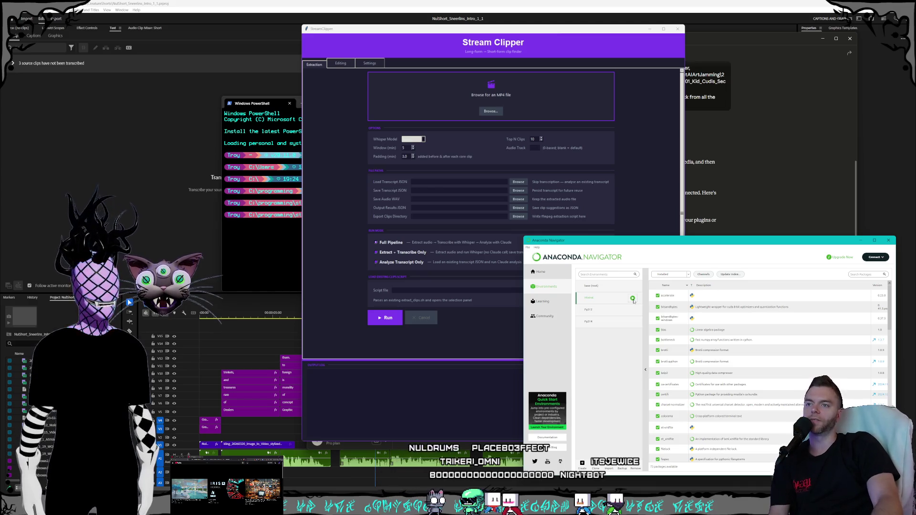
pyautogui.click(633, 299)
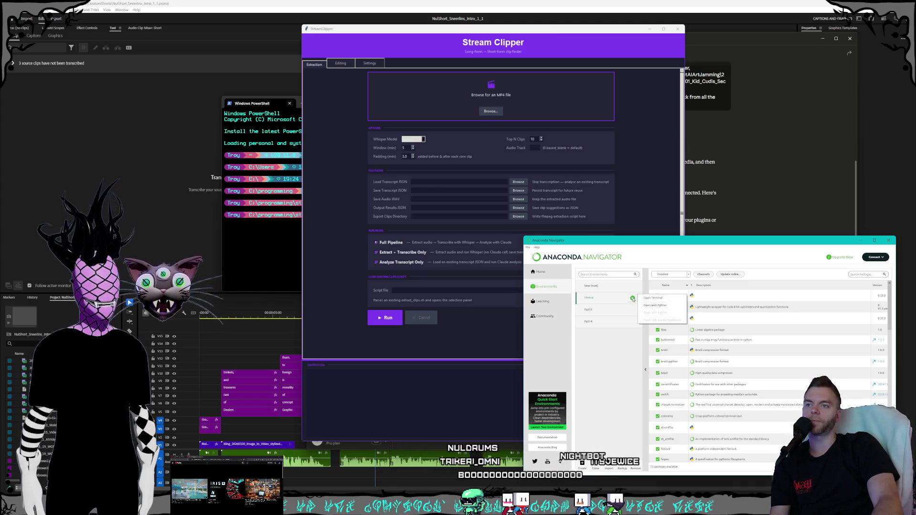
pyautogui.click(619, 373)
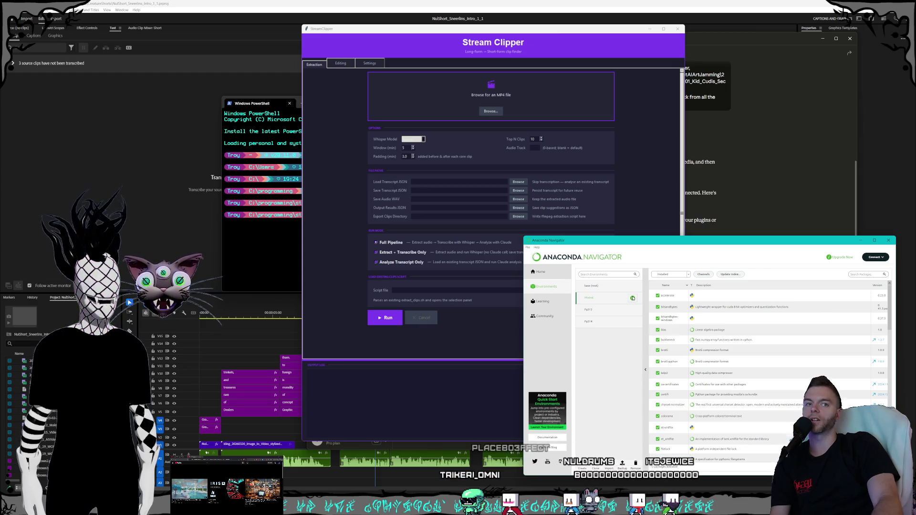
pyautogui.click(633, 298)
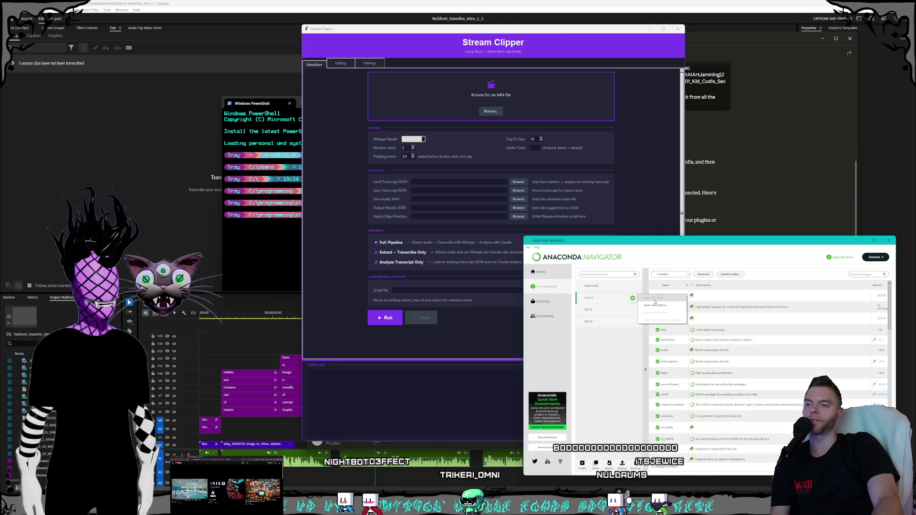
pyautogui.click(655, 299)
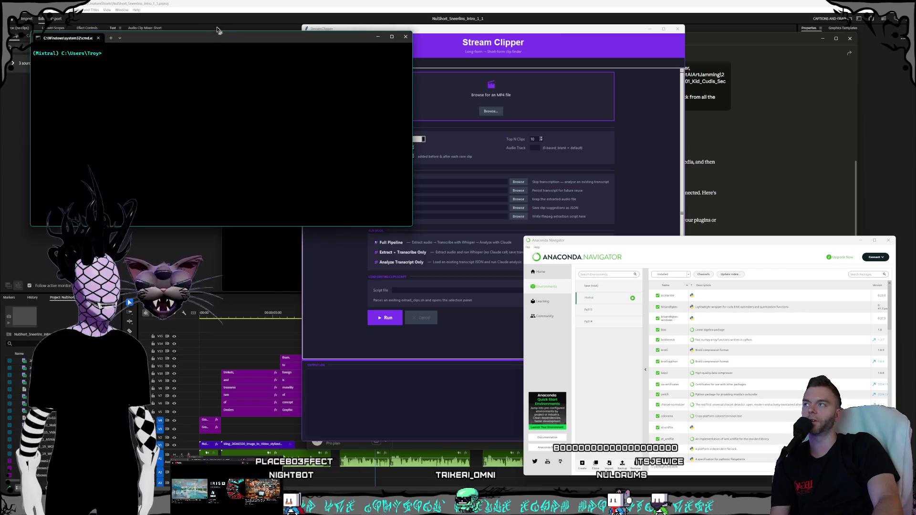
# - Move the Mixtral terminal over Stream Clipper and change into C:\Programming
pyautogui.click(859, 243)
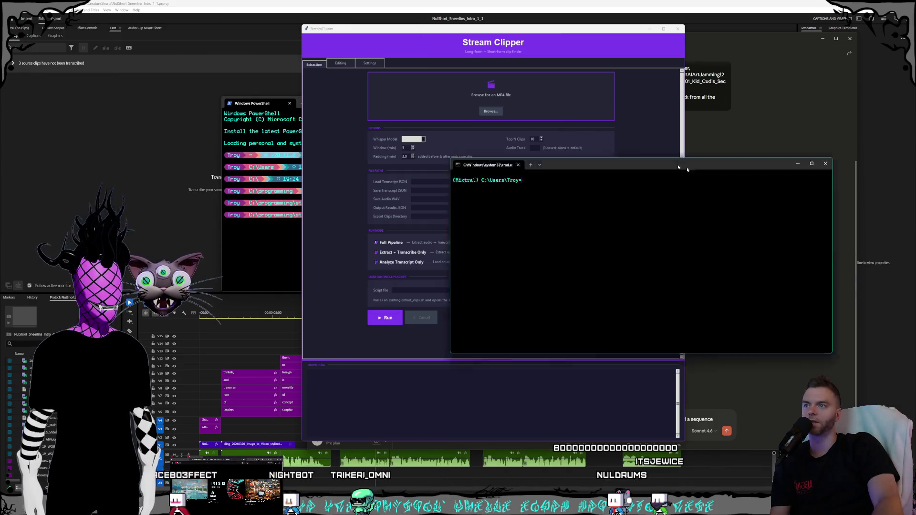
pyautogui.moveTo(249, 37); pyautogui.dragTo(693, 132)
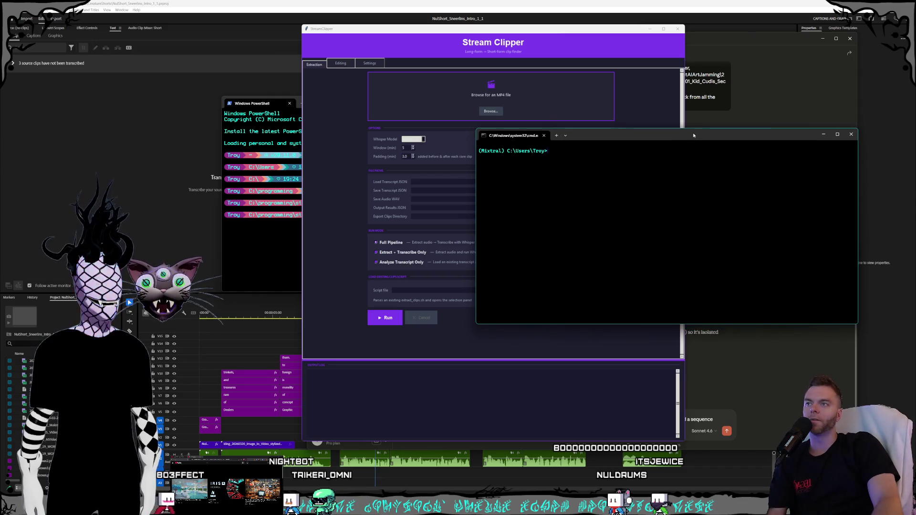
pyautogui.write('cd')
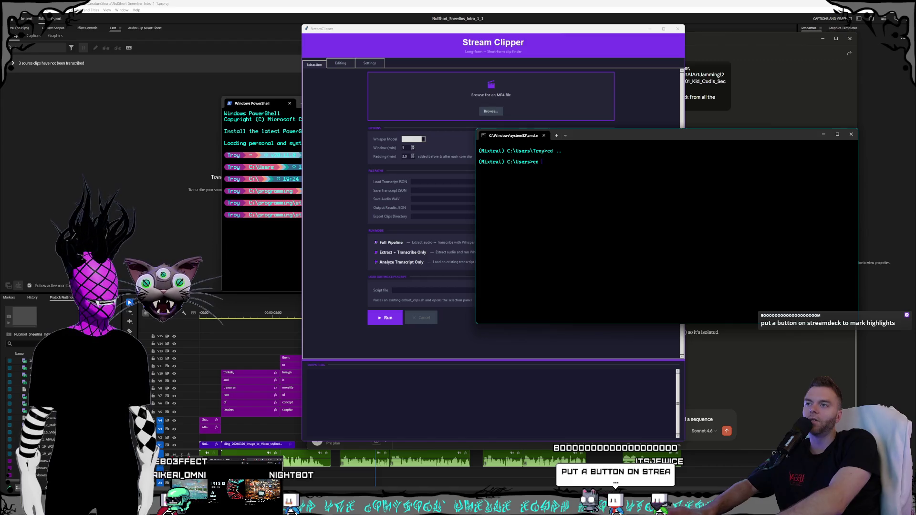
pyautogui.write(' ..')
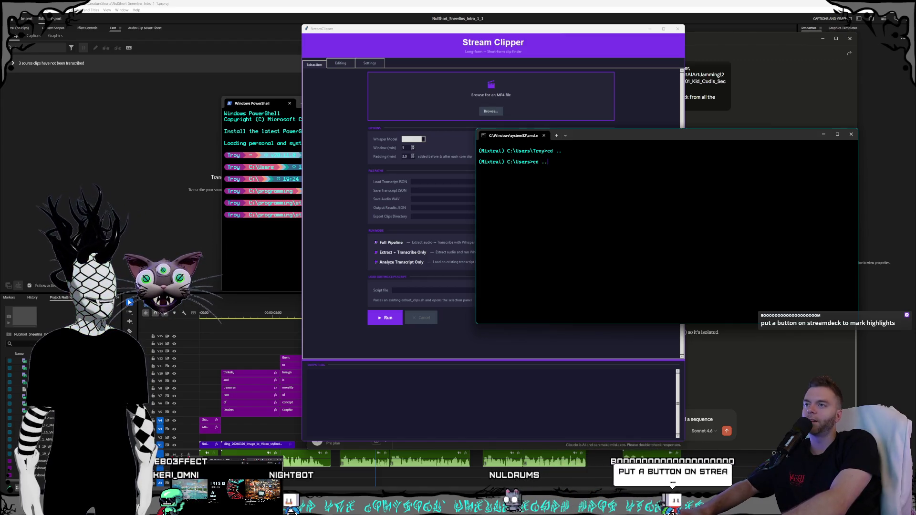
pyautogui.write('c')
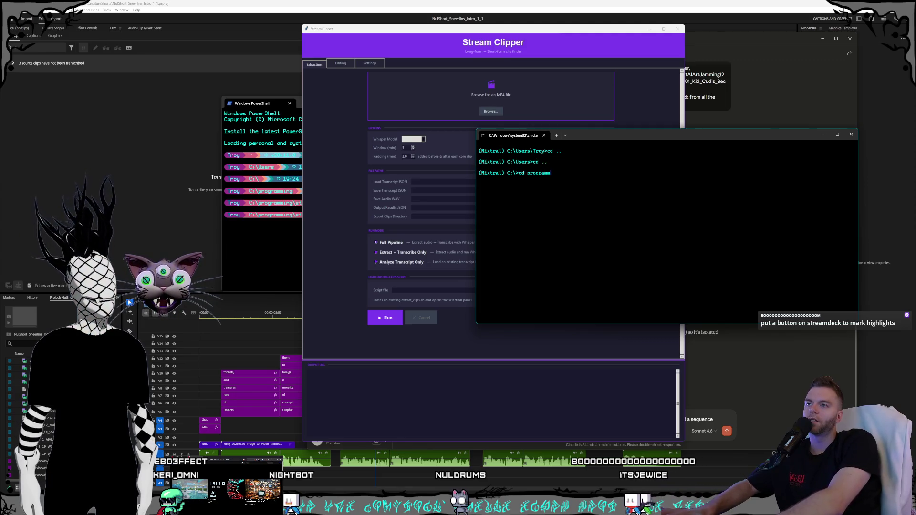
pyautogui.press('Return')
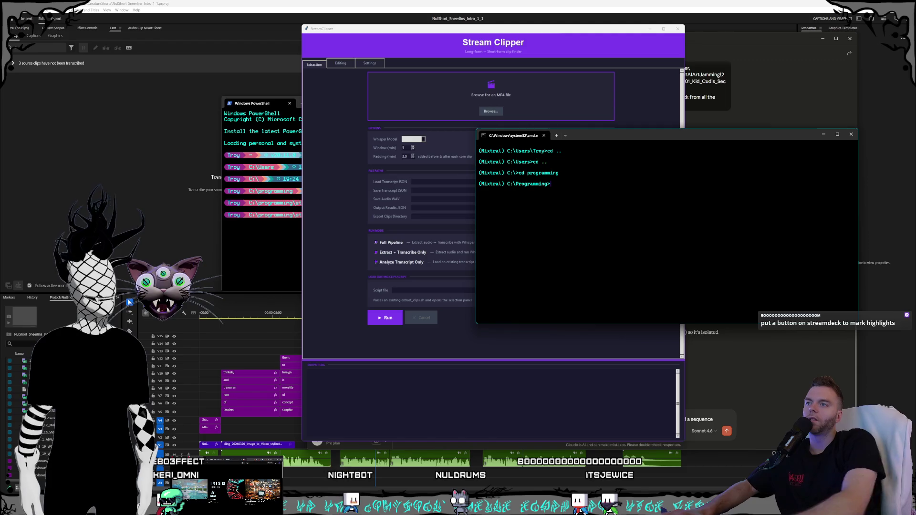
# - Tuck the terminal away so Stream Clipper's Extraction tab shows again
pyautogui.moveTo(787, 134); pyautogui.dragTo(738, 158)
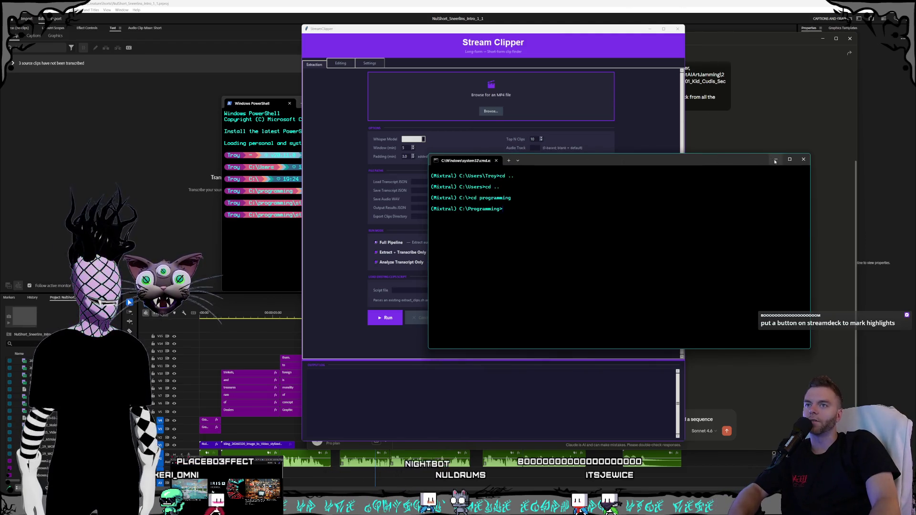
pyautogui.click(775, 160)
pyautogui.moveTo(528, 29); pyautogui.dragTo(533, 29)
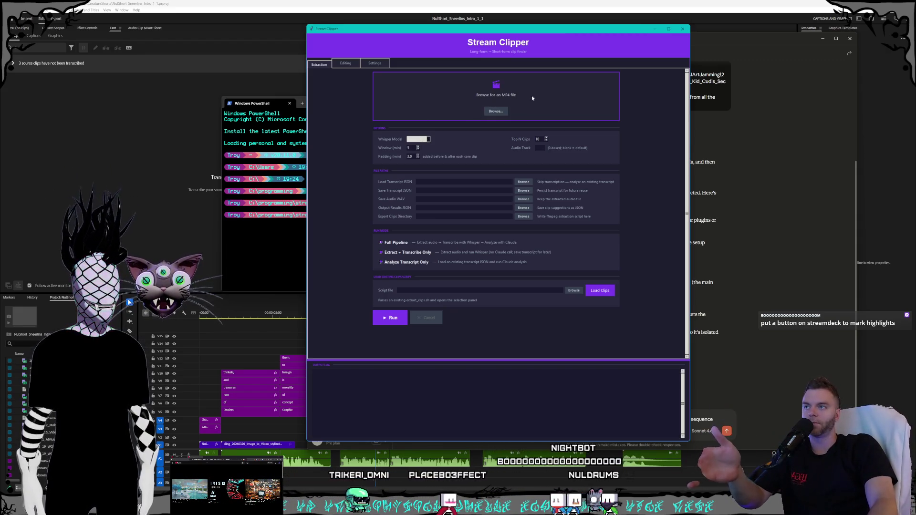
# - Check the Whisper Model dropdown options, then bring up the clip_01 slice folder in File Explorer
pyautogui.click(425, 139)
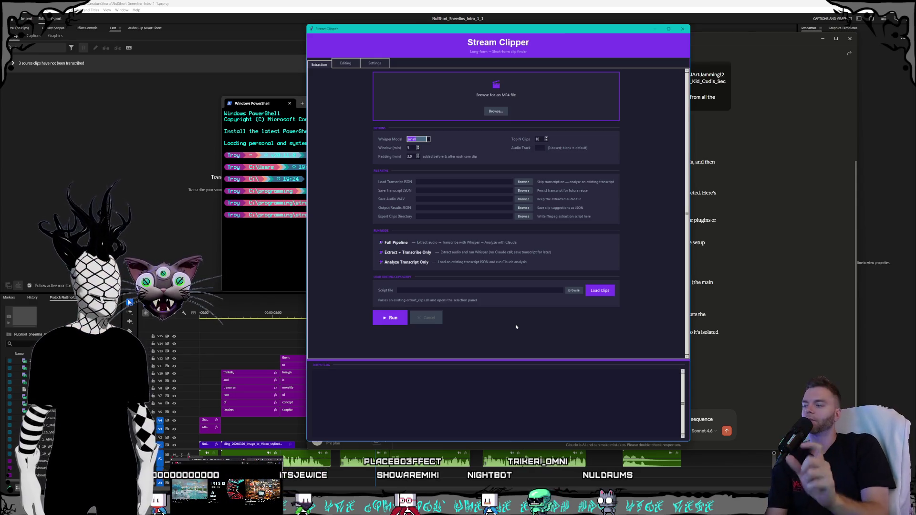
pyautogui.click(129, 302)
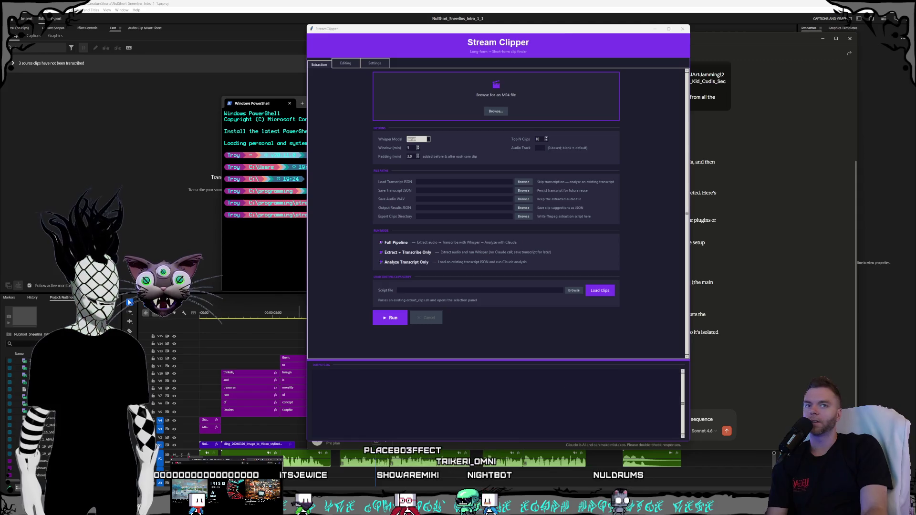
pyautogui.hotkey('alt', 'Tab')
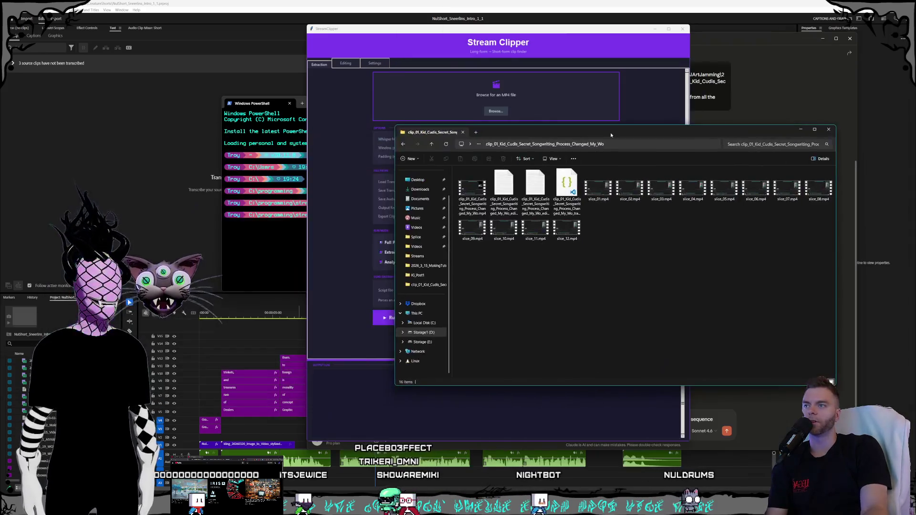
# - Navigate up to the Clips folder and into the 2026_3_15_MakingTutorialContentAIArtJamming stream folder
pyautogui.click(475, 141)
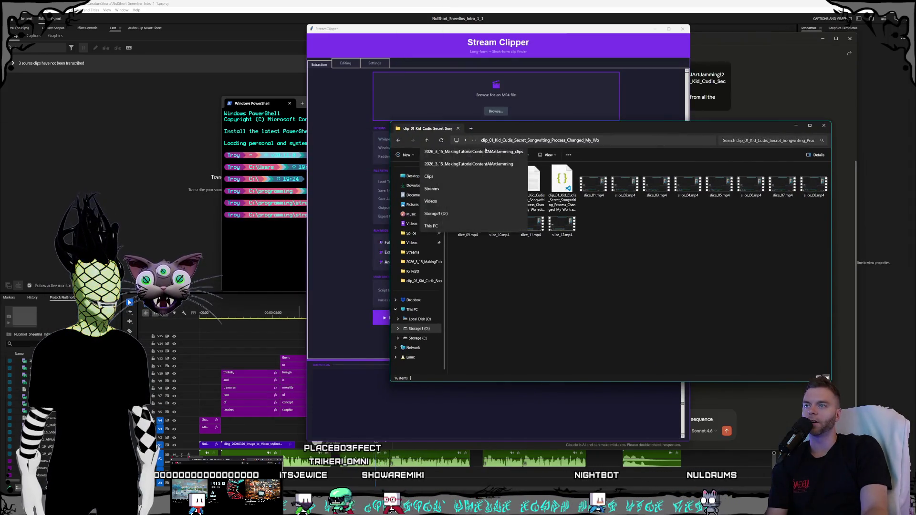
pyautogui.click(473, 178)
pyautogui.doubleClick(496, 184)
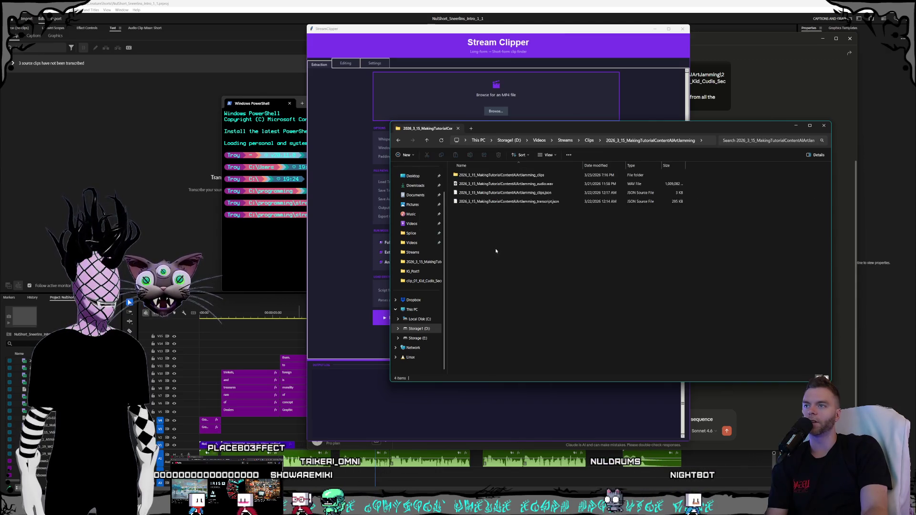
pyautogui.hotkey('alt', 'Left')
pyautogui.click(511, 251)
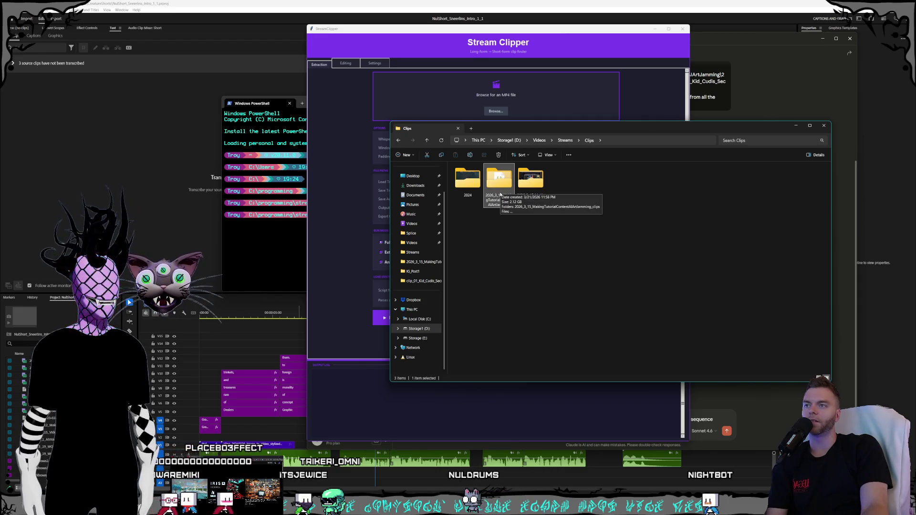
pyautogui.doubleClick(502, 190)
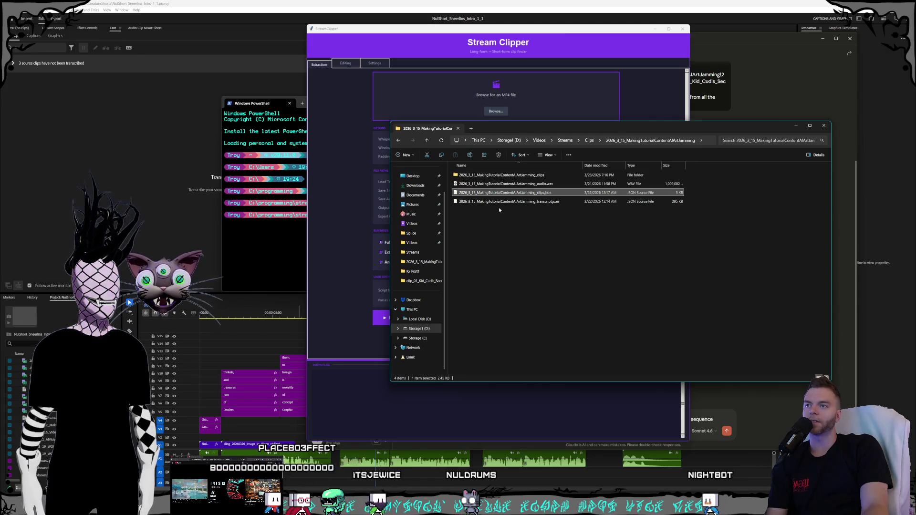
# - Drill into the clips folder and the first clip's folder, clip_01, with its slice videos
pyautogui.click(506, 193)
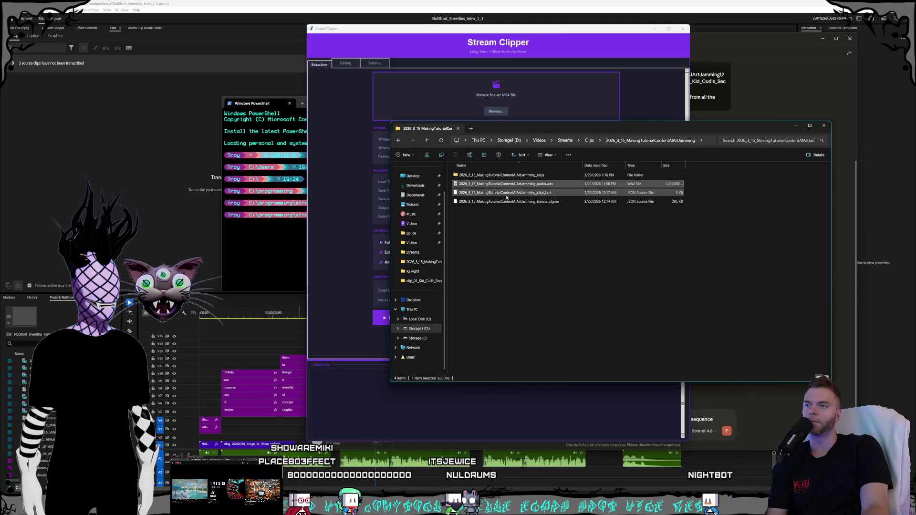
pyautogui.click(485, 175)
pyautogui.doubleClick(484, 175)
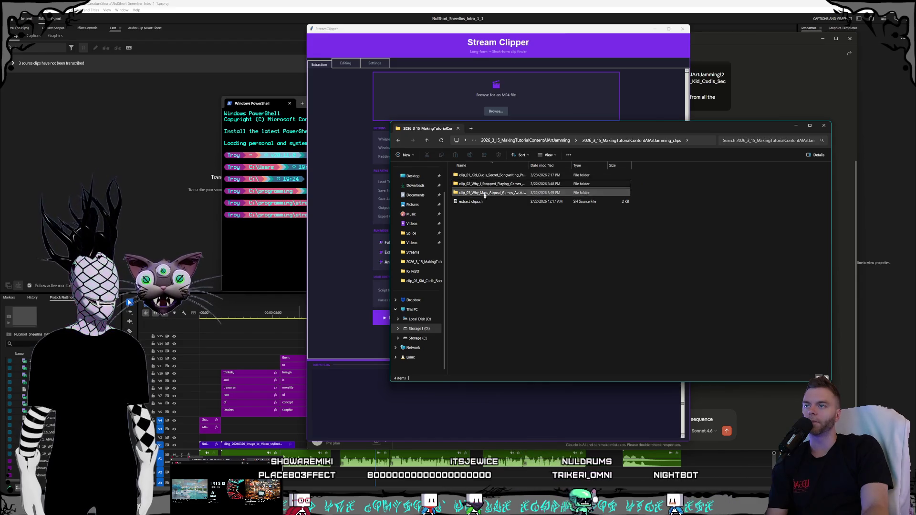
pyautogui.click(489, 175)
pyautogui.doubleClick(489, 174)
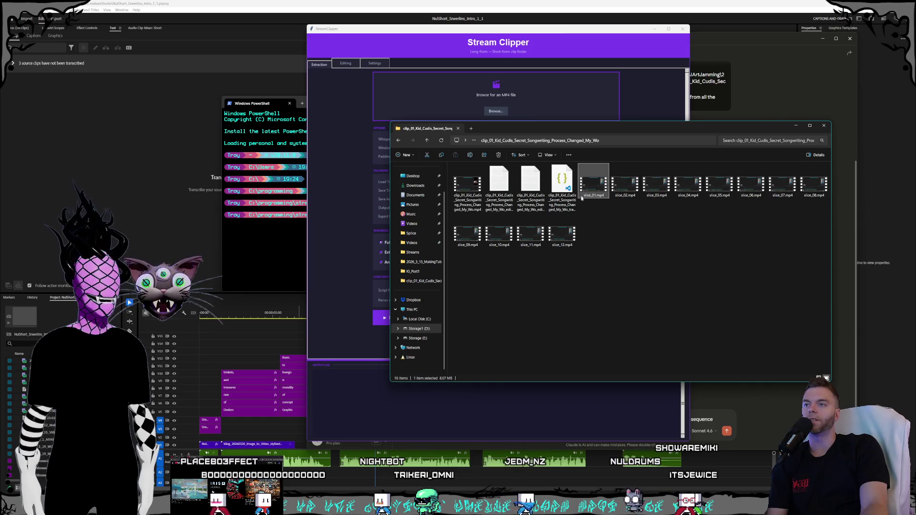
# - Bring Stream Clipper to the front on its Editing page
pyautogui.moveTo(490, 23); pyautogui.dragTo(483, 20)
pyautogui.click(341, 60)
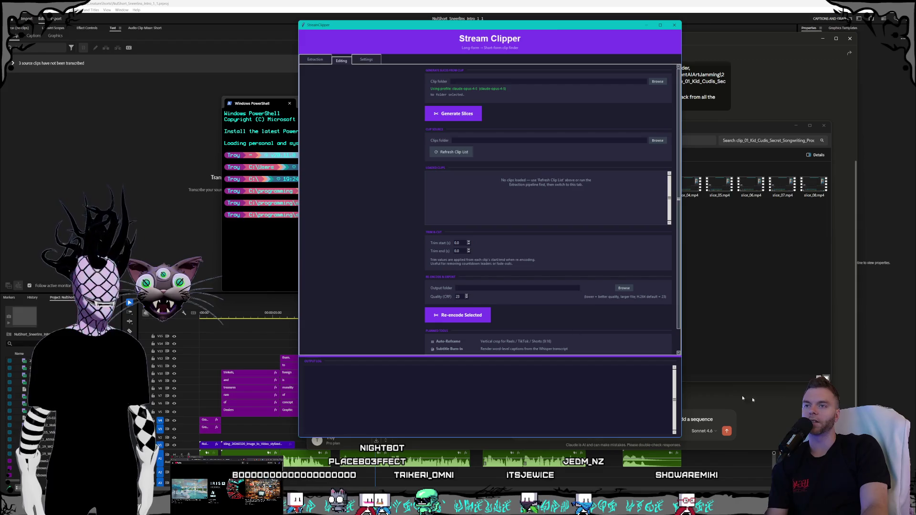
# - Return to the slice folder and open the first clip's prompt and transcript text file in Notepad
pyautogui.click(777, 343)
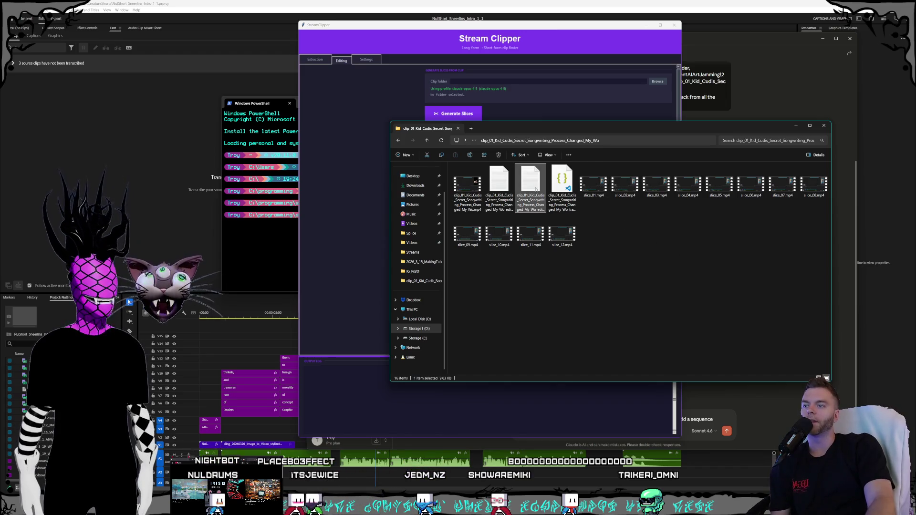
pyautogui.press('Return')
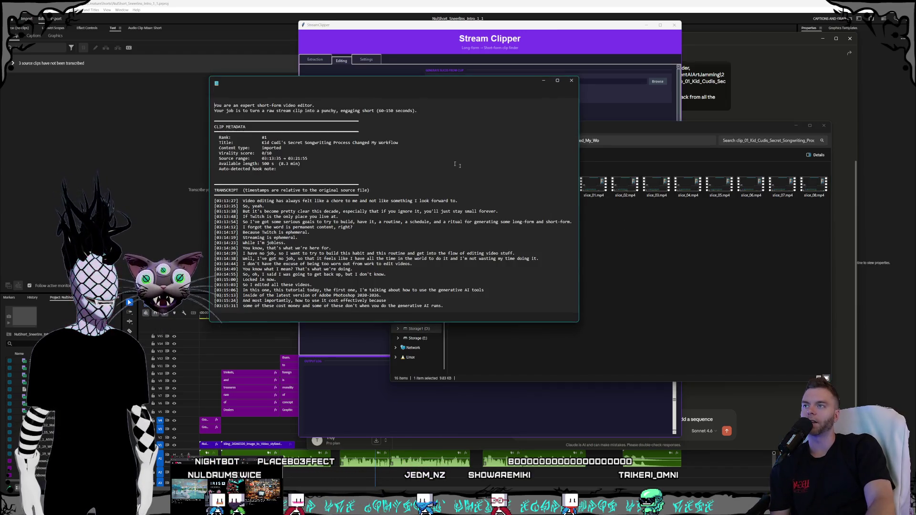
# - Preview slice_02.mp4 and slice_03.mp4 in the player, closing each afterwards
pyautogui.click(637, 216)
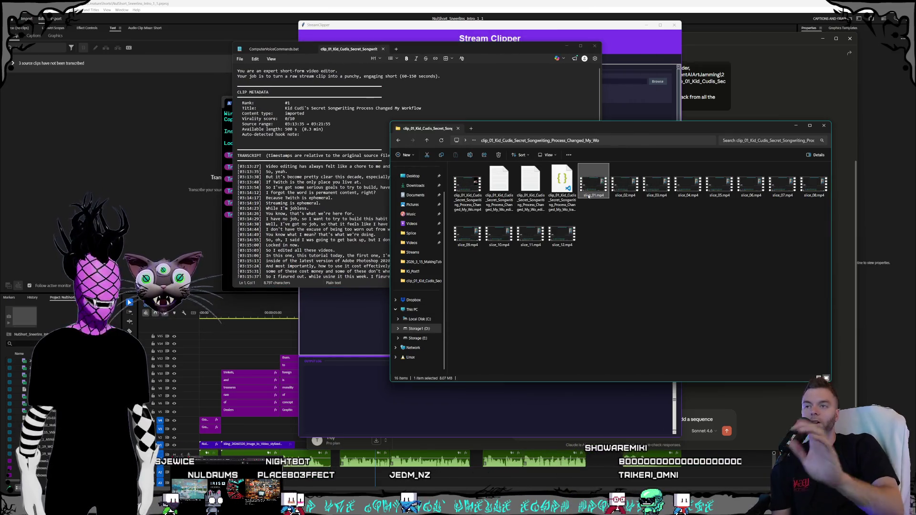
pyautogui.click(627, 185)
pyautogui.doubleClick(634, 195)
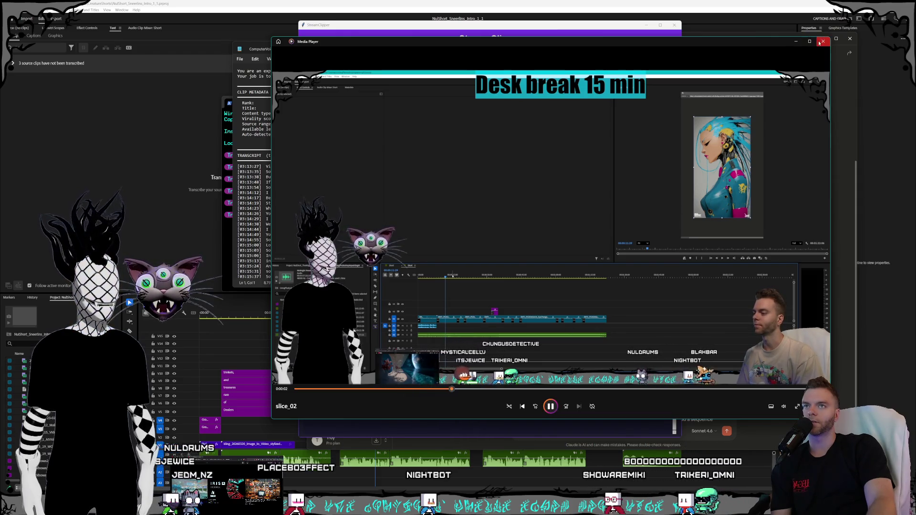
pyautogui.hotkey('alt', 'F4')
pyautogui.doubleClick(657, 185)
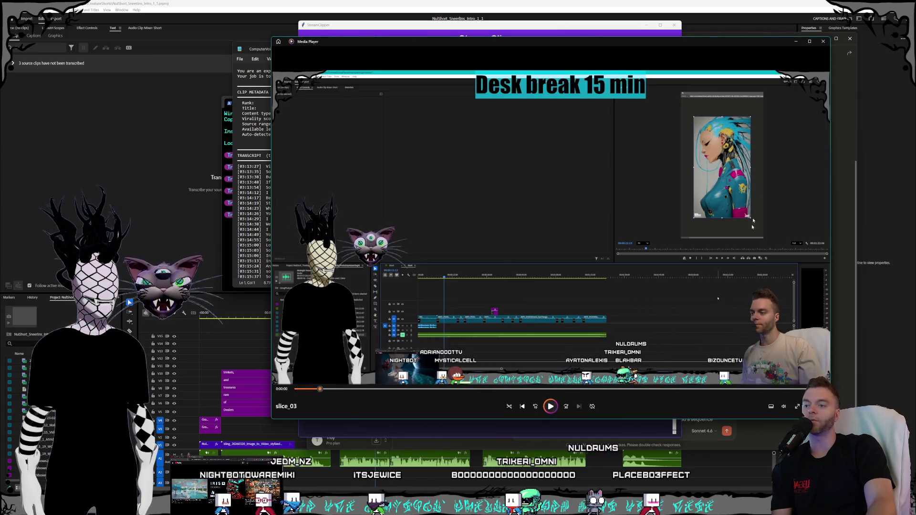
pyautogui.hotkey('alt', 'F4')
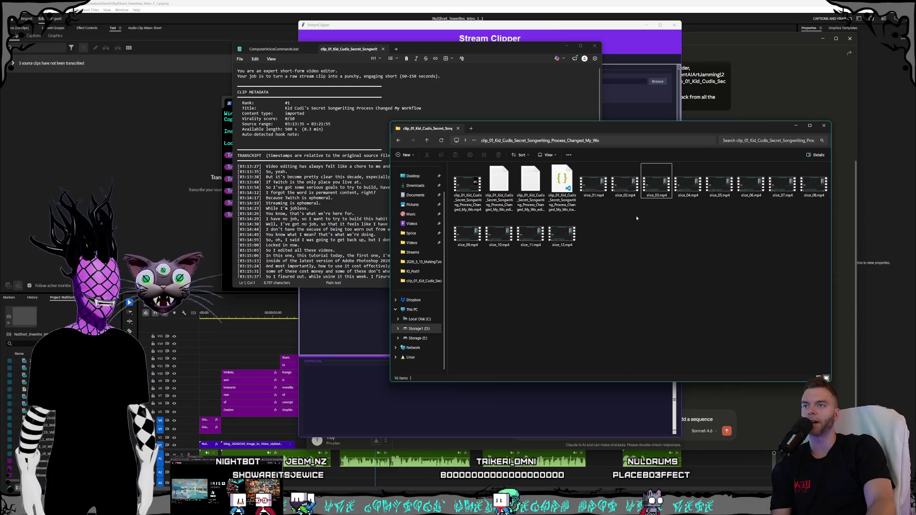
# - Select all twelve slice videos, slice_01 through slice_12, and switch to Premiere Pro
pyautogui.click(656, 223)
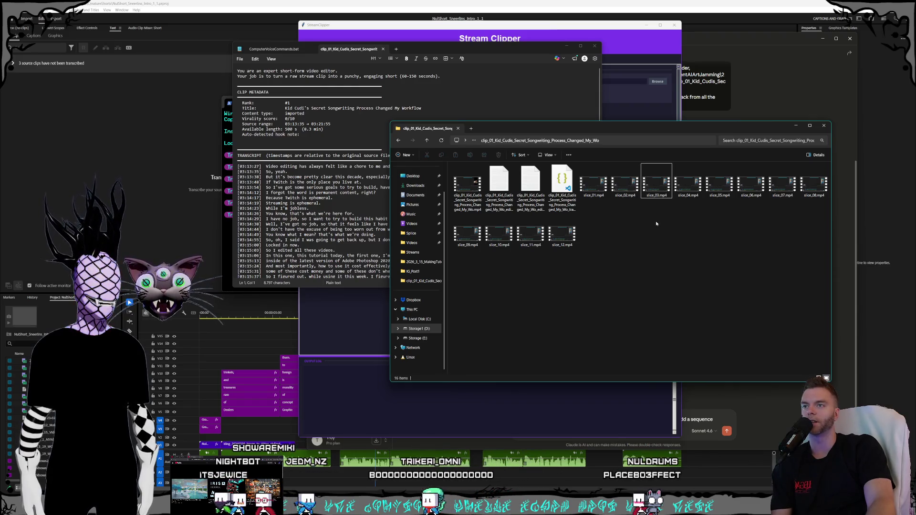
pyautogui.click(658, 199)
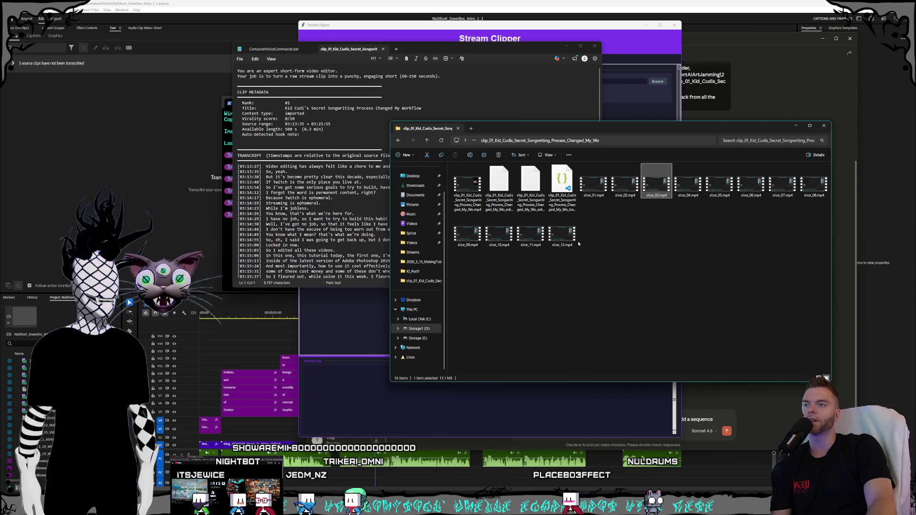
pyautogui.click(479, 205)
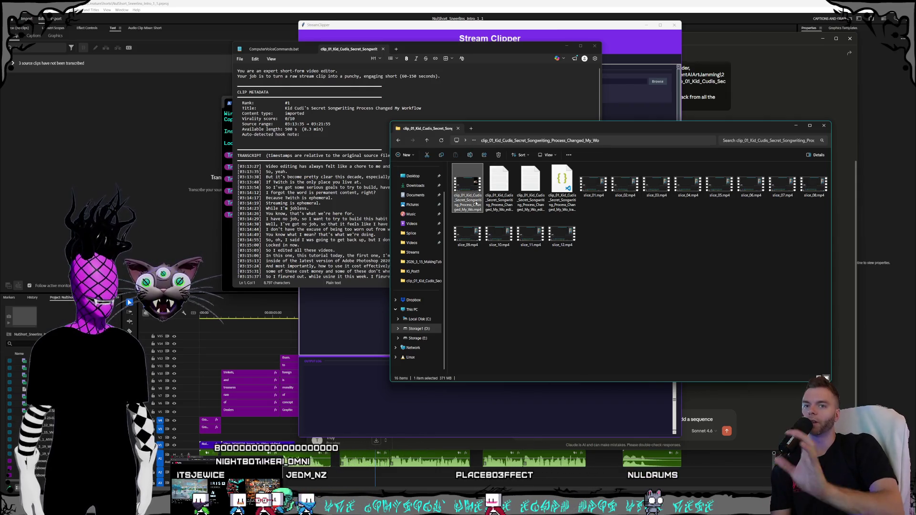
pyautogui.keyDown('shift'); pyautogui.click(563, 234); pyautogui.keyUp('shift')
pyautogui.click(152, 4)
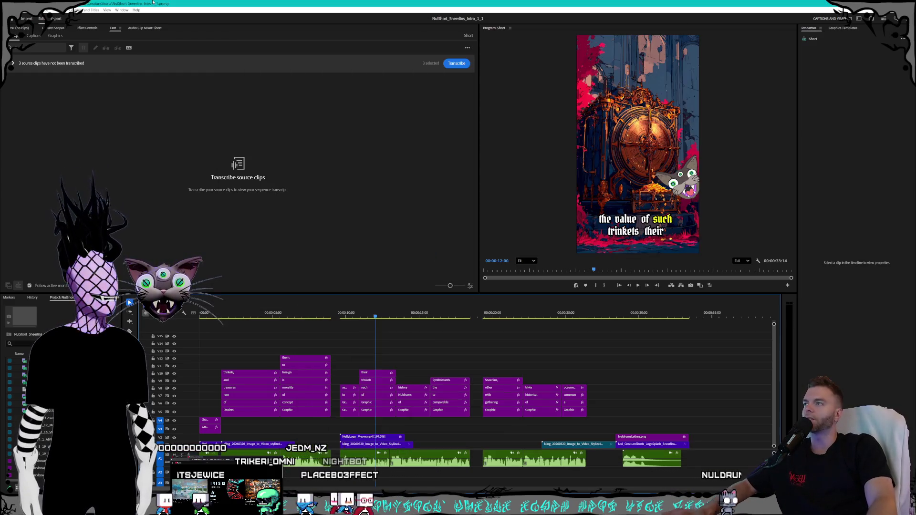
# - Create a new Untitled project and skip the import step to go straight to editing
pyautogui.click(21, 9)
pyautogui.moveTo(28, 17)
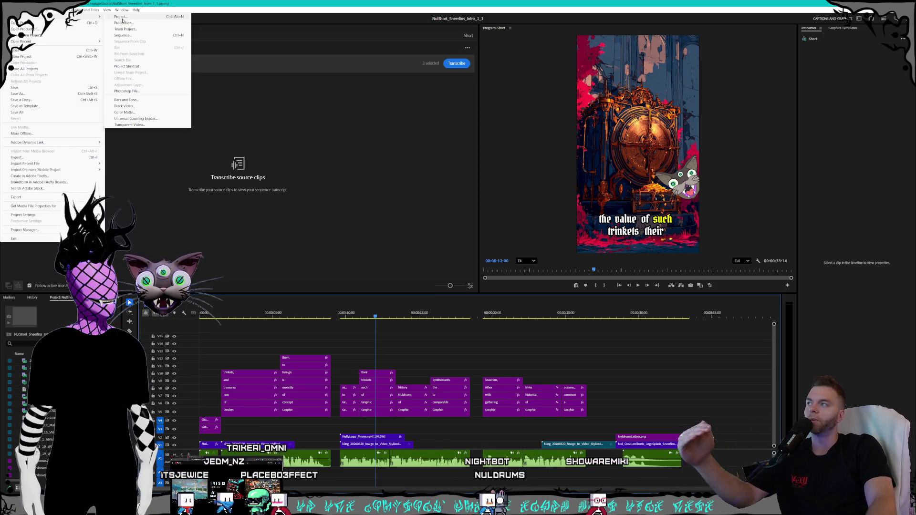
pyautogui.click(123, 21)
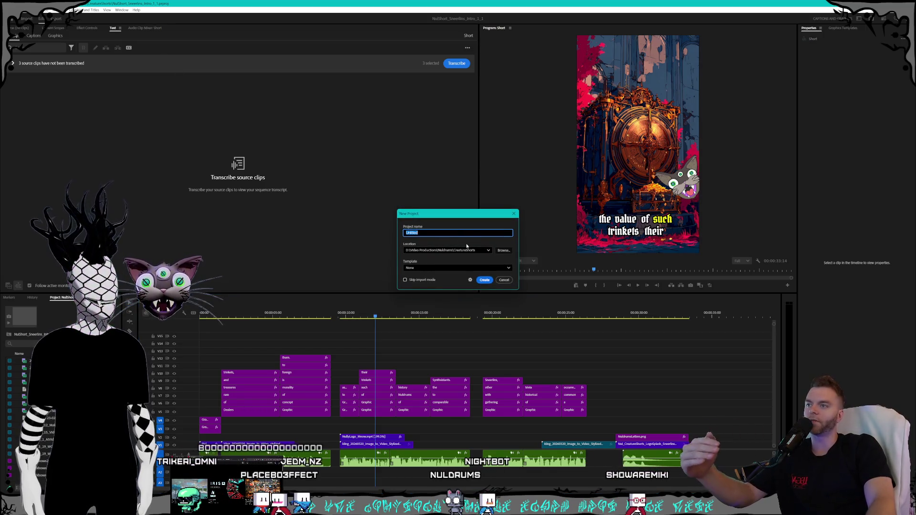
pyautogui.click(484, 280)
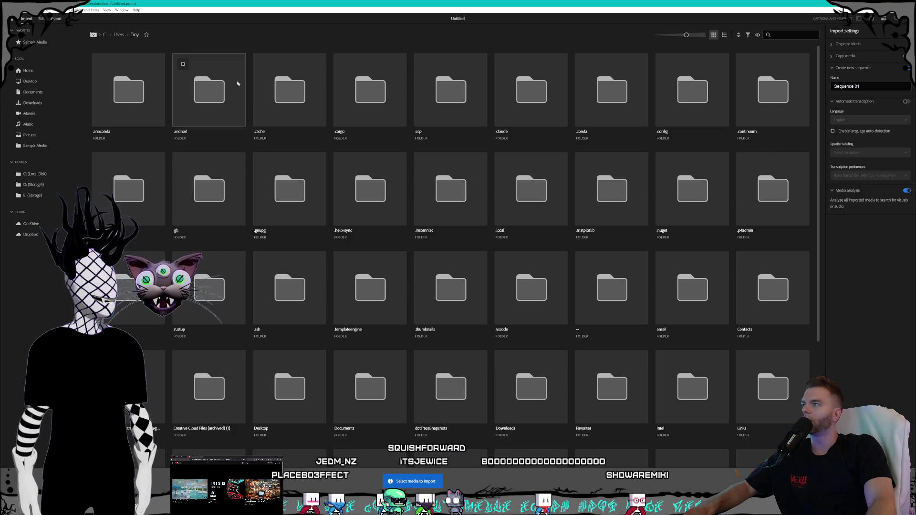
pyautogui.click(41, 18)
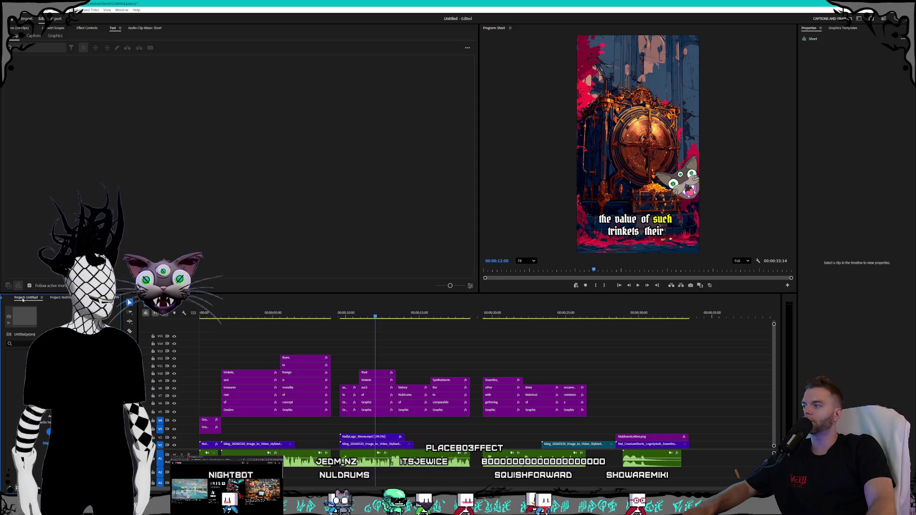
# - Add an empty vertical sequence named Sequence 01 via File > New > Sequence
pyautogui.click(10, 10)
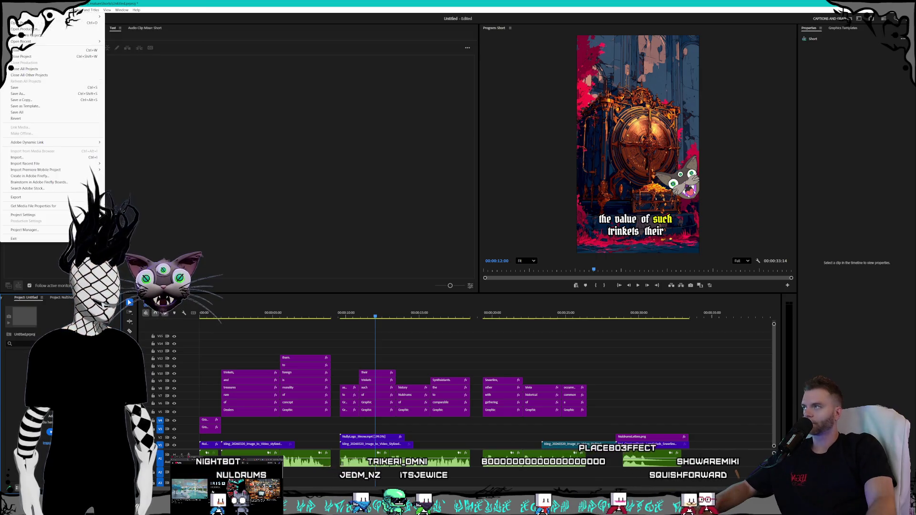
pyautogui.click(123, 34)
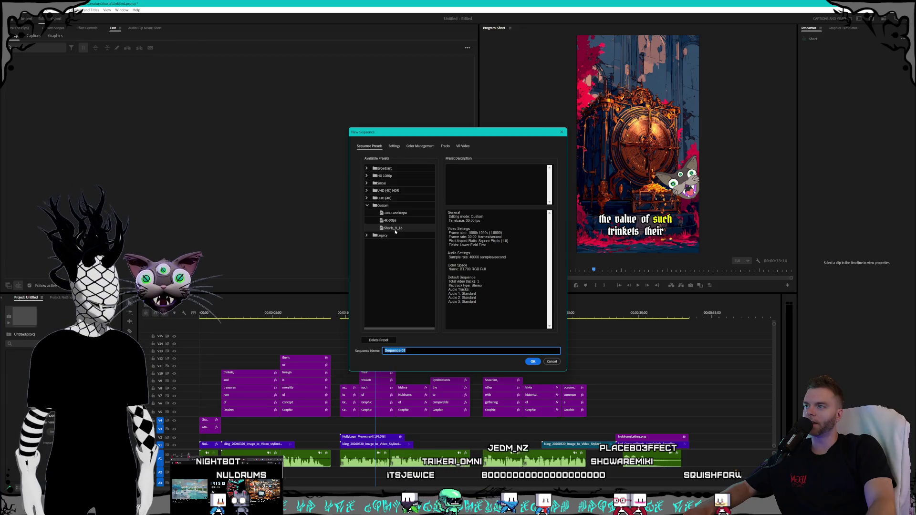
pyautogui.click(533, 363)
pyautogui.click(533, 362)
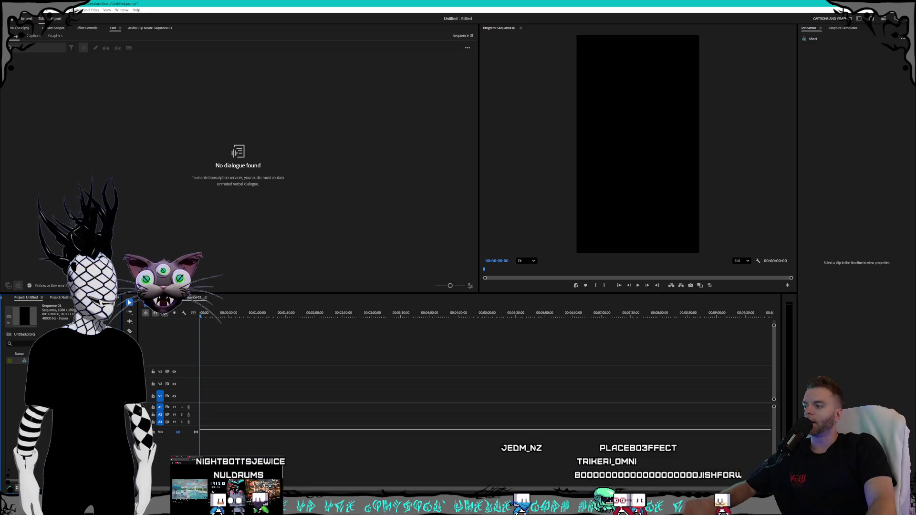
# - Drag the long stream video from the clip folder onto the Sequence 01 timeline
pyautogui.hotkey('alt', 'Tab')
pyautogui.moveTo(467, 186); pyautogui.dragTo(204, 393)
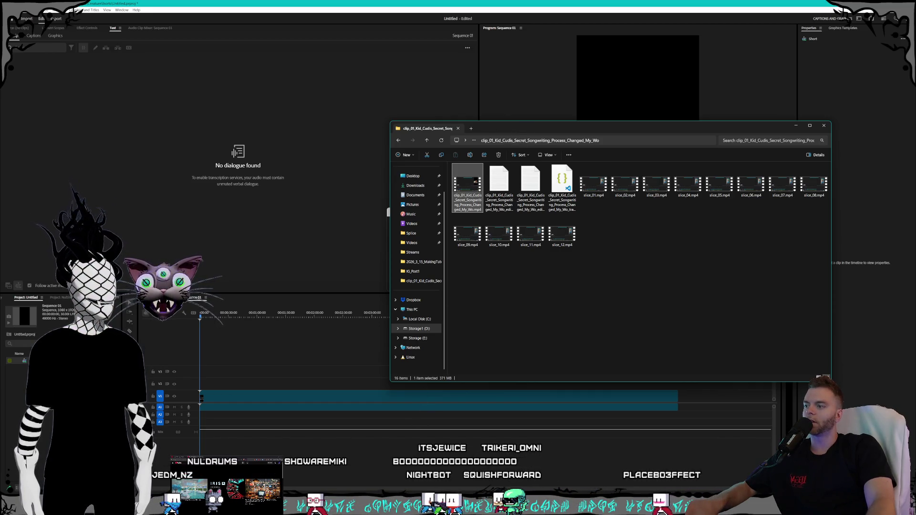
# - Switch over to the Claude Desktop chat window
pyautogui.hotkey('alt', 'Tab')
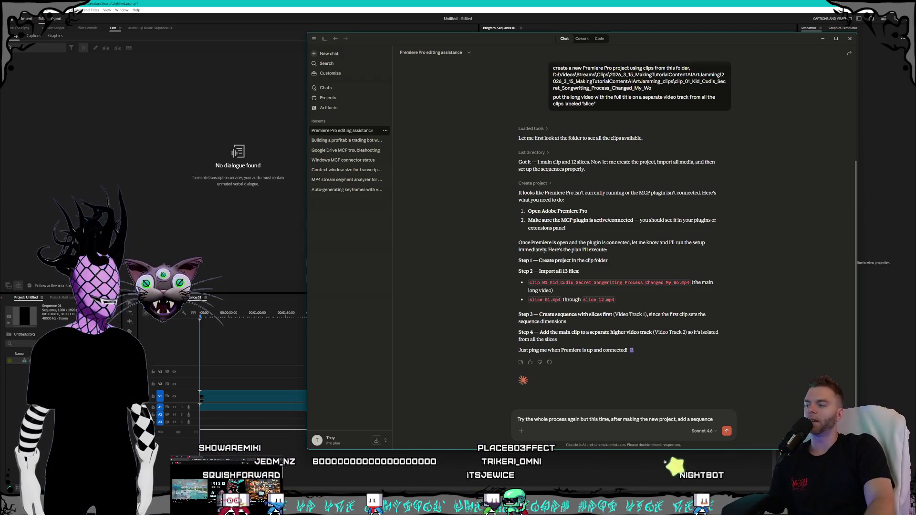
# - Switch back to the clip folder and Premiere, where the Clip Mismatch Warning appears
pyautogui.hotkey('alt', 'Tab')
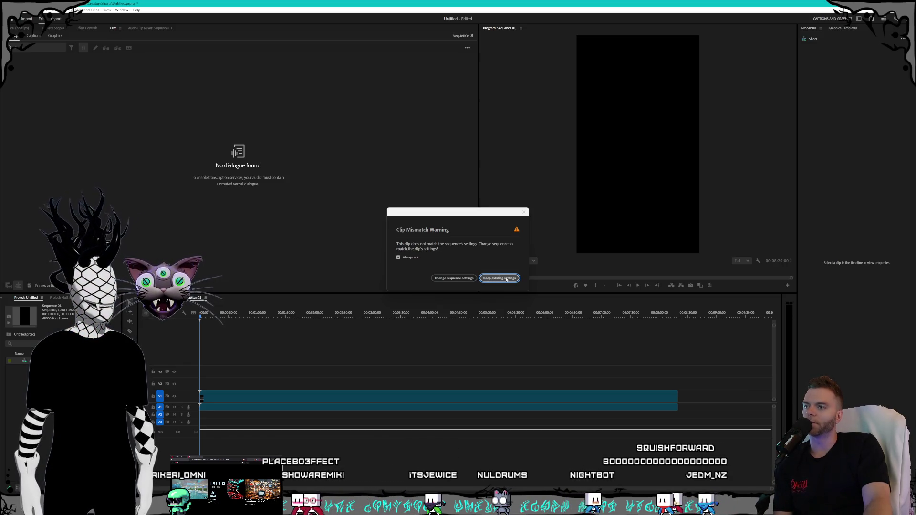
# - Keep the vertical sequence settings and drag slice_01–slice_12 onto a track above the long clip
pyautogui.click(499, 278)
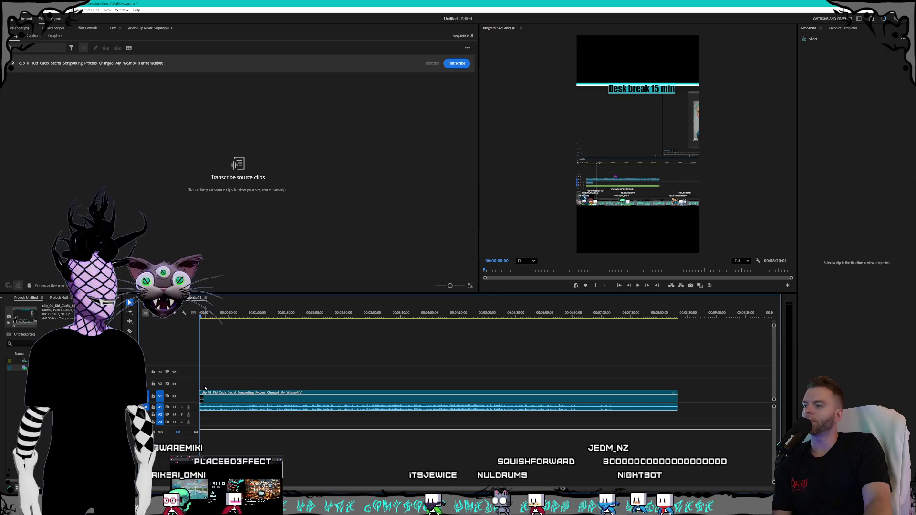
pyautogui.click(297, 395)
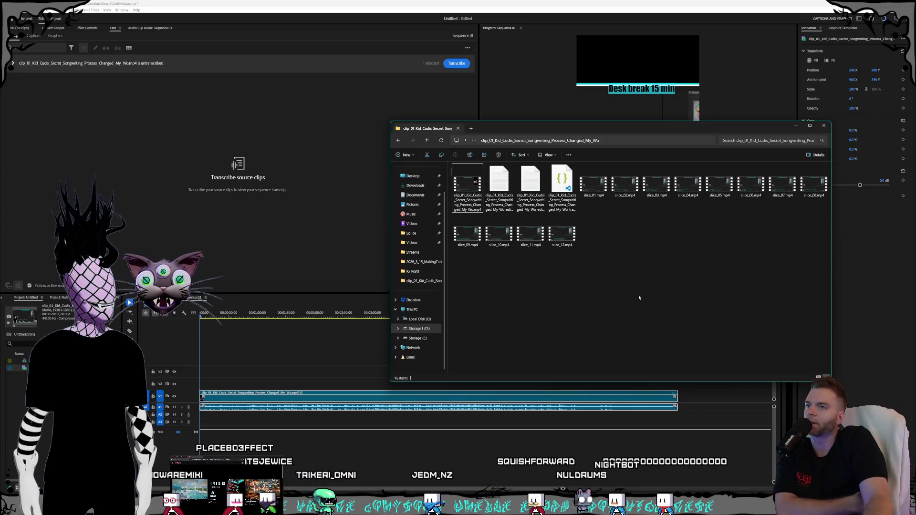
pyautogui.click(593, 185)
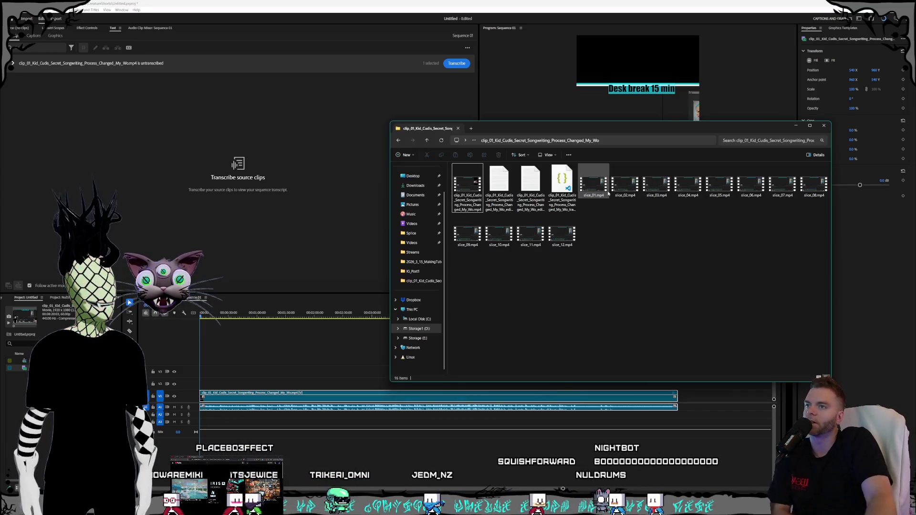
pyautogui.keyDown('shift'); pyautogui.click(569, 239); pyautogui.keyUp('shift')
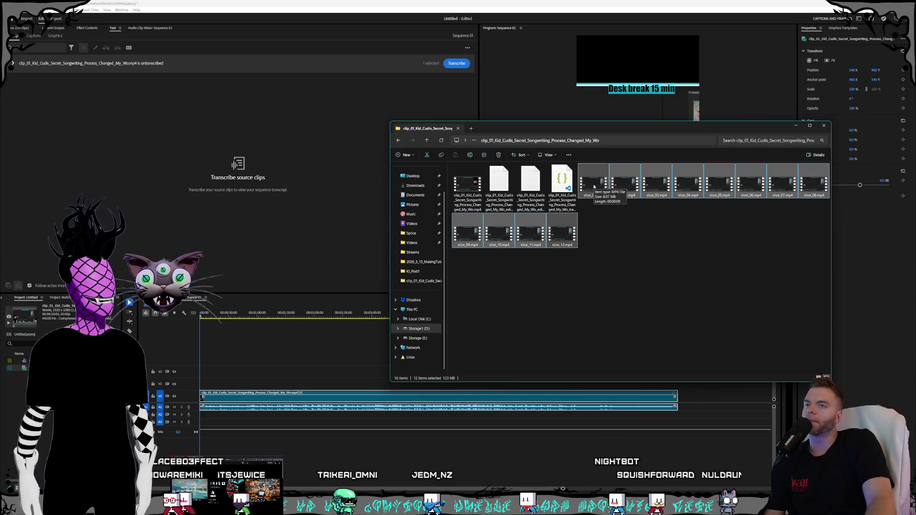
pyautogui.moveTo(593, 186); pyautogui.dragTo(205, 380)
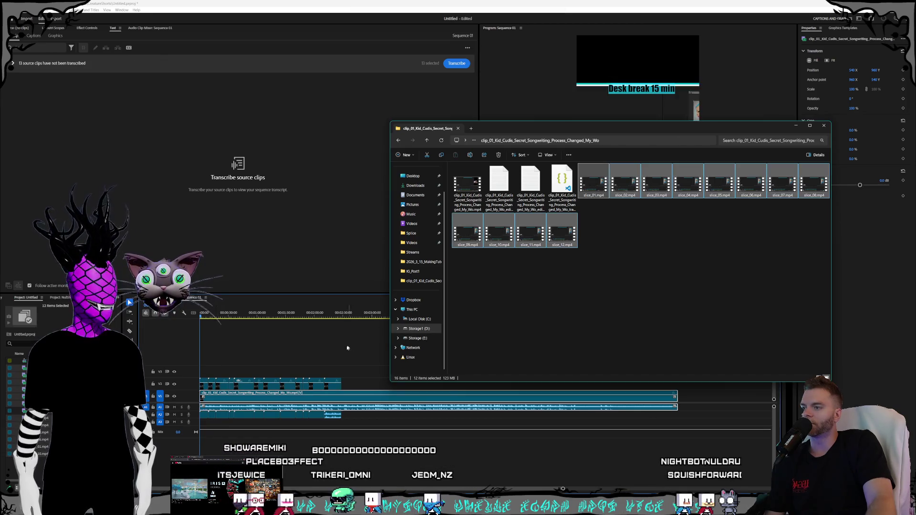
pyautogui.click(346, 348)
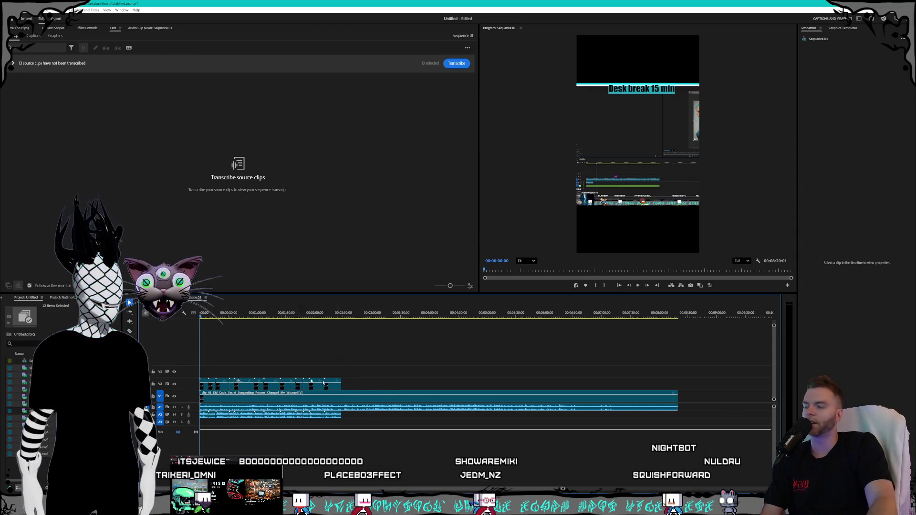
# - Marquee-select the slice clips and their audio on the timeline, then deselect them
pyautogui.click(220, 315)
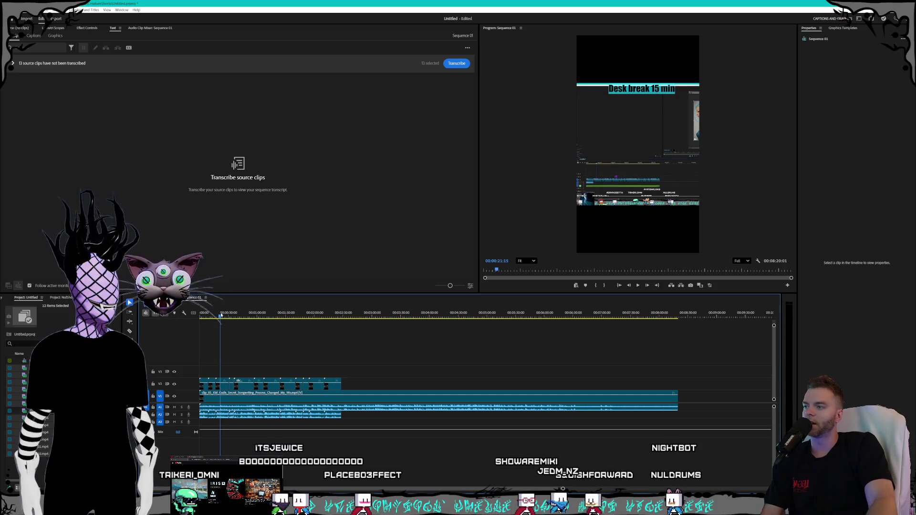
pyautogui.click(331, 385)
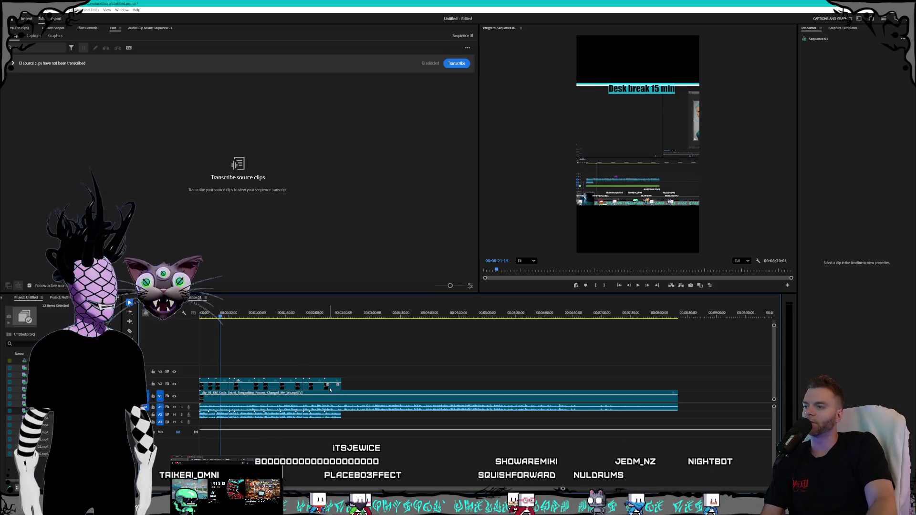
pyautogui.moveTo(356, 375)
pyautogui.mouseDown()
pyautogui.moveTo(205, 386)
pyautogui.moveTo(218, 365)
pyautogui.moveTo(210, 365)
pyautogui.mouseUp()
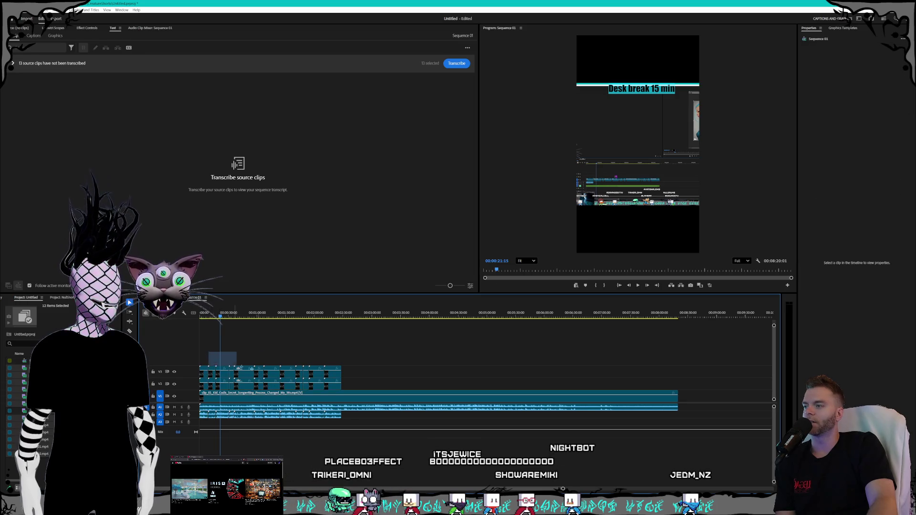
pyautogui.click(209, 366)
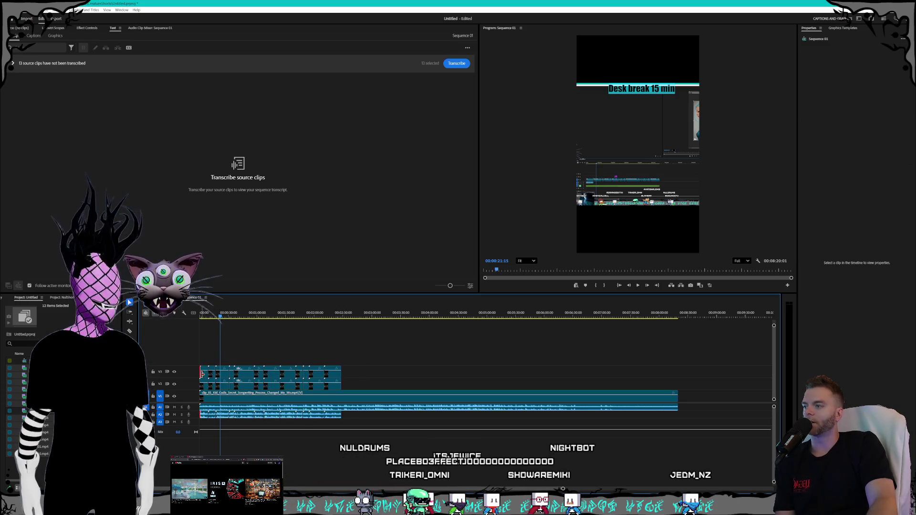
# - Select the first slice clip at the sequence start and look through the Effects and project bin panels
pyautogui.moveTo(216, 314); pyautogui.dragTo(200, 314)
pyautogui.click(204, 377)
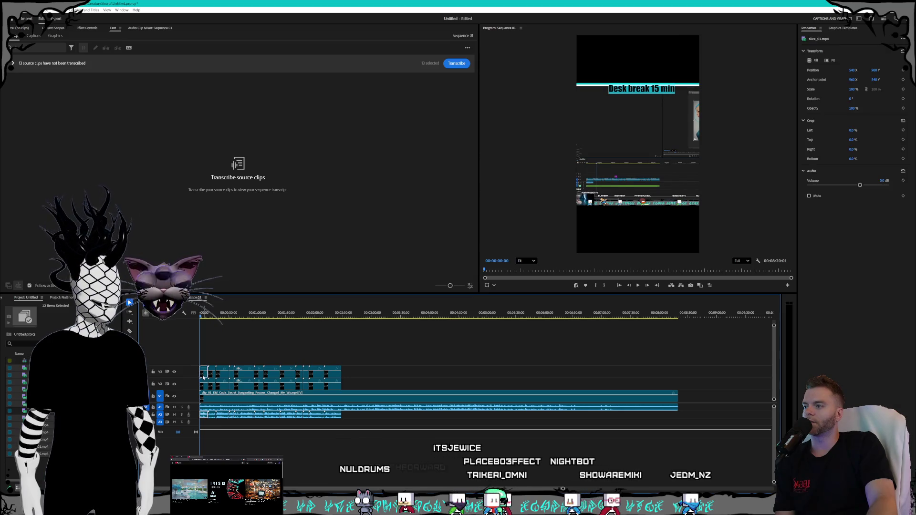
pyautogui.click(204, 313)
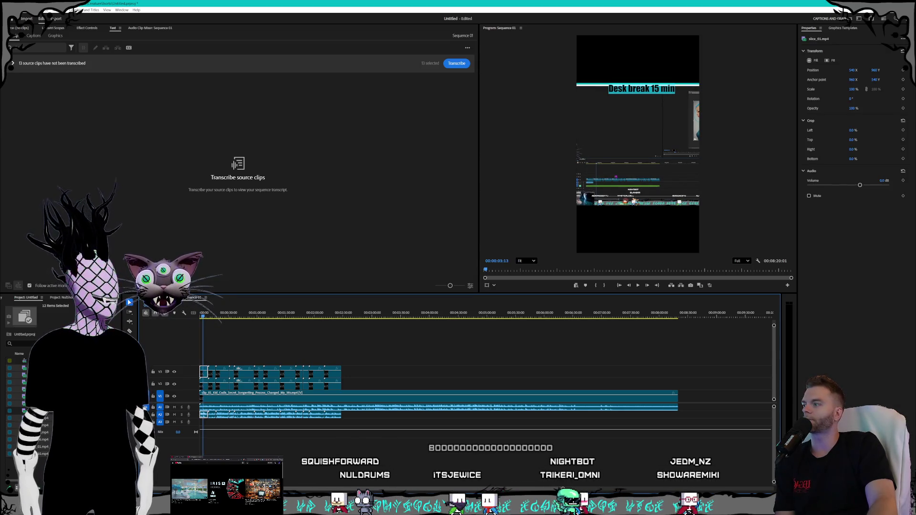
pyautogui.hotkey('shift', '7')
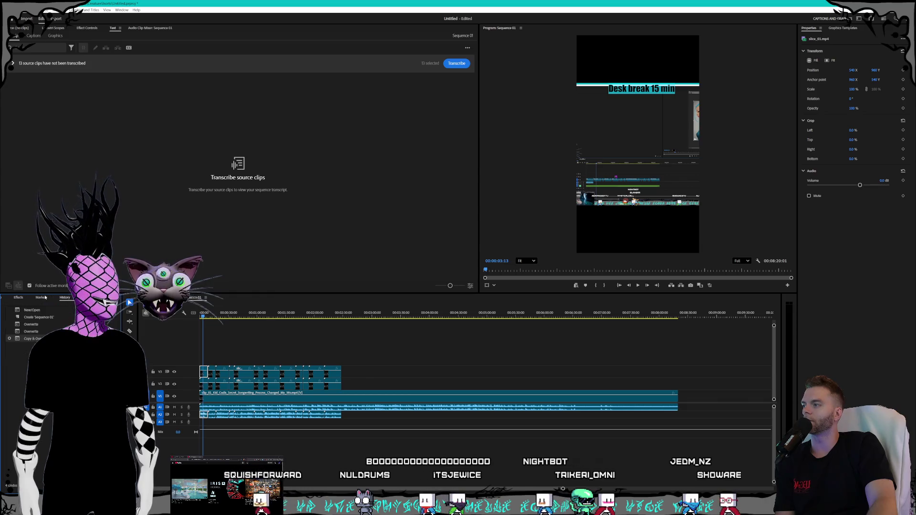
pyautogui.hotkey('shift', '1')
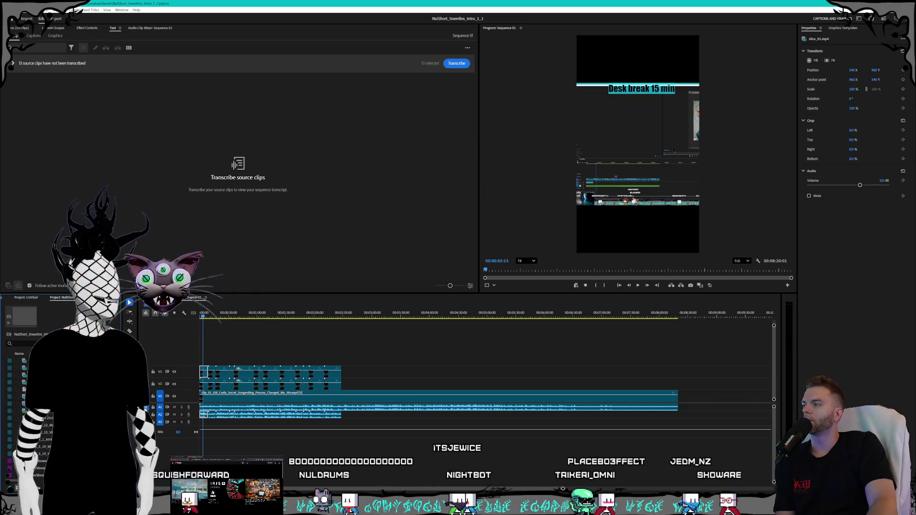
pyautogui.rightClick(77, 66)
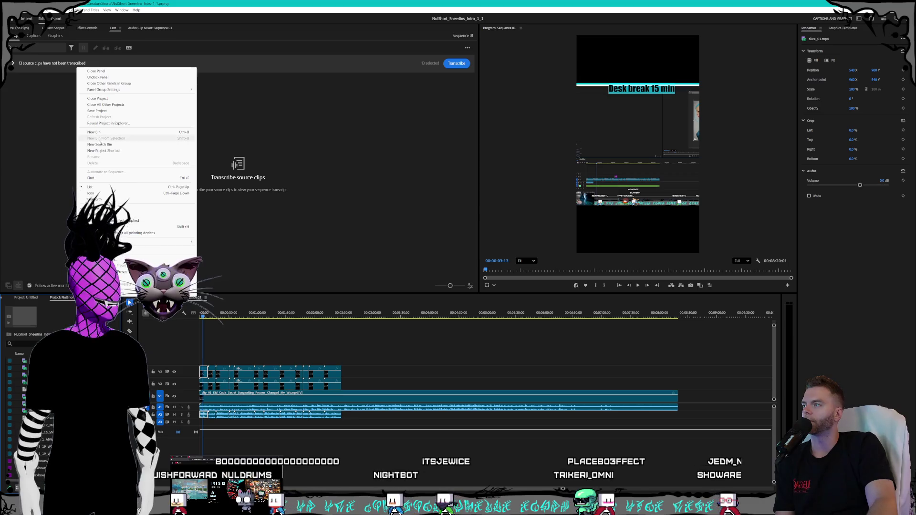
pyautogui.click(109, 110)
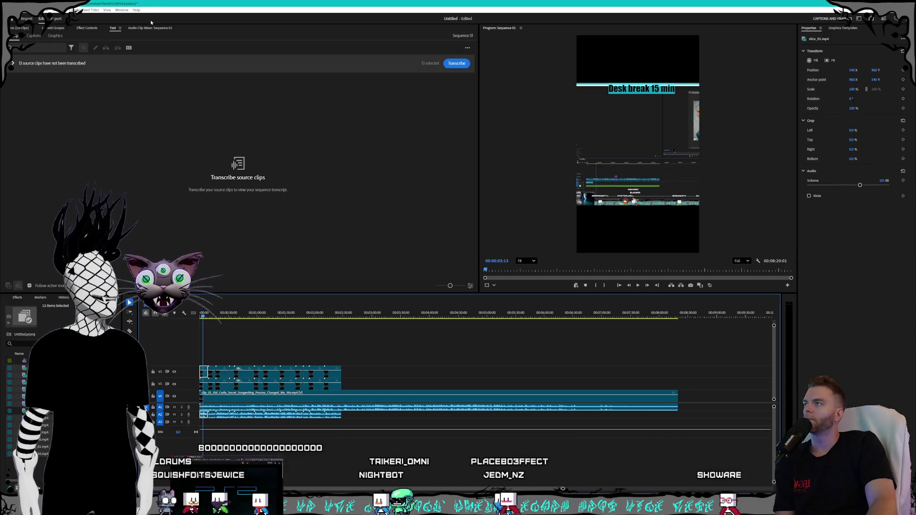
# - Show slice_01's Effect Controls, narrow the panel, and bring the clip folder window back up
pyautogui.click(87, 28)
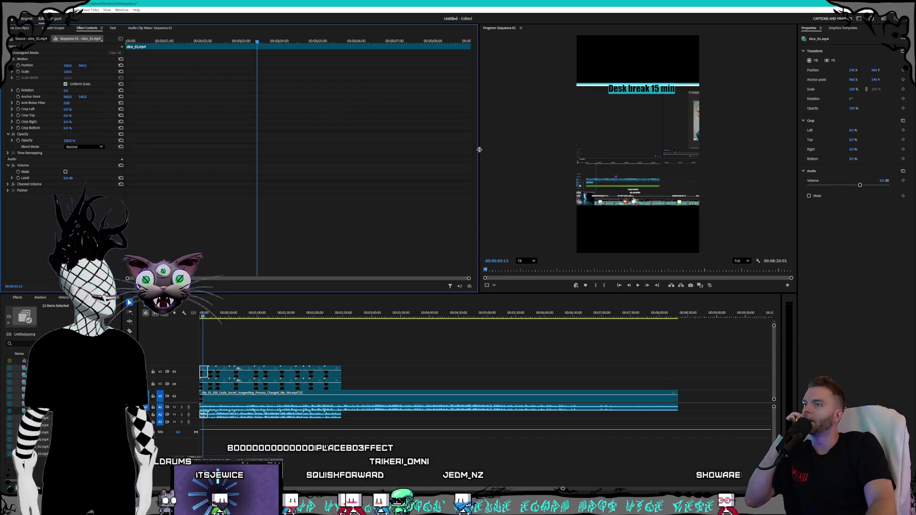
pyautogui.moveTo(479, 152); pyautogui.dragTo(423, 154)
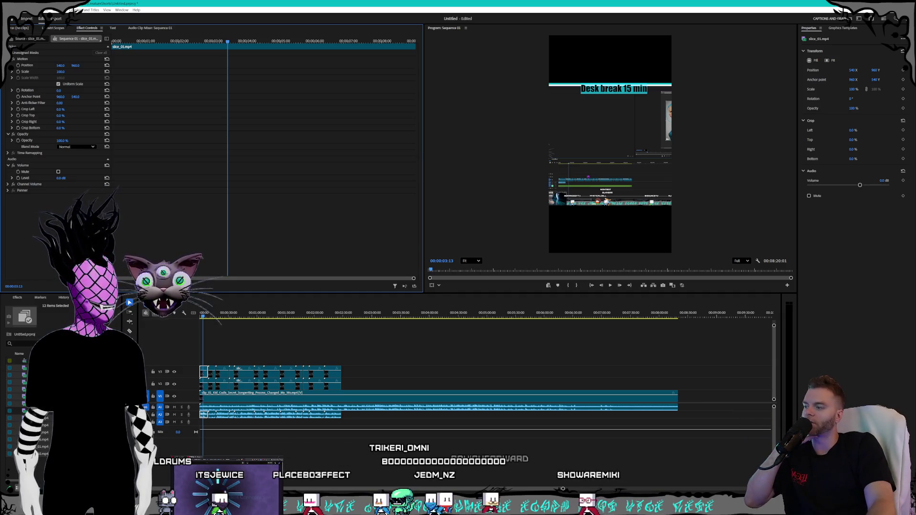
pyautogui.hotkey('alt', 'Tab')
pyautogui.click(652, 303)
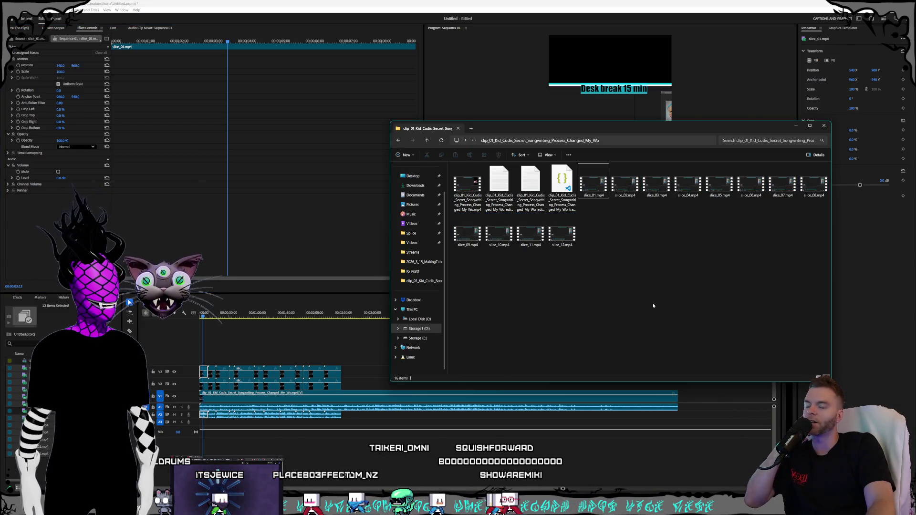
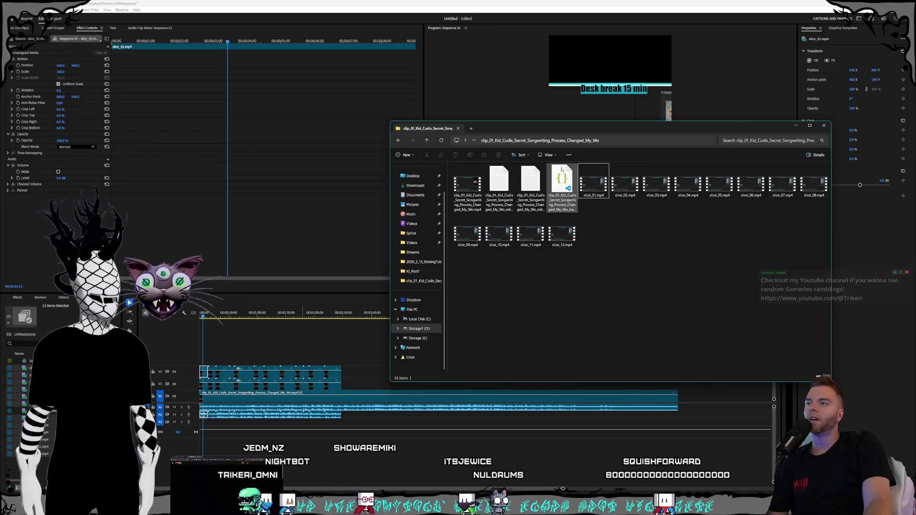
# - Reposition and narrow the clip folder window, then switch over to the Claude chat
pyautogui.moveTo(507, 127)
pyautogui.mouseDown()
pyautogui.moveTo(488, 130)
pyautogui.moveTo(495, 126)
pyautogui.mouseUp()
pyautogui.moveTo(365, 118); pyautogui.dragTo(398, 122)
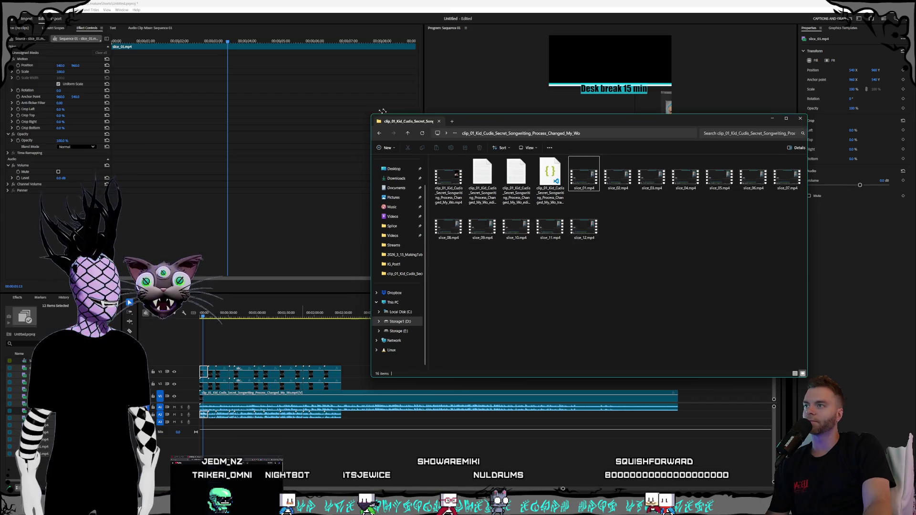
pyautogui.moveTo(505, 127); pyautogui.dragTo(488, 131)
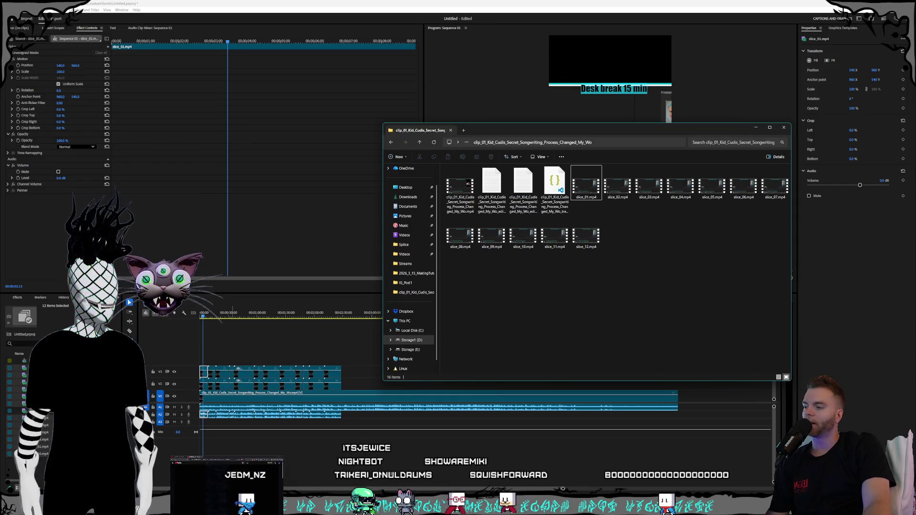
pyautogui.hotkey('alt', 'Tab')
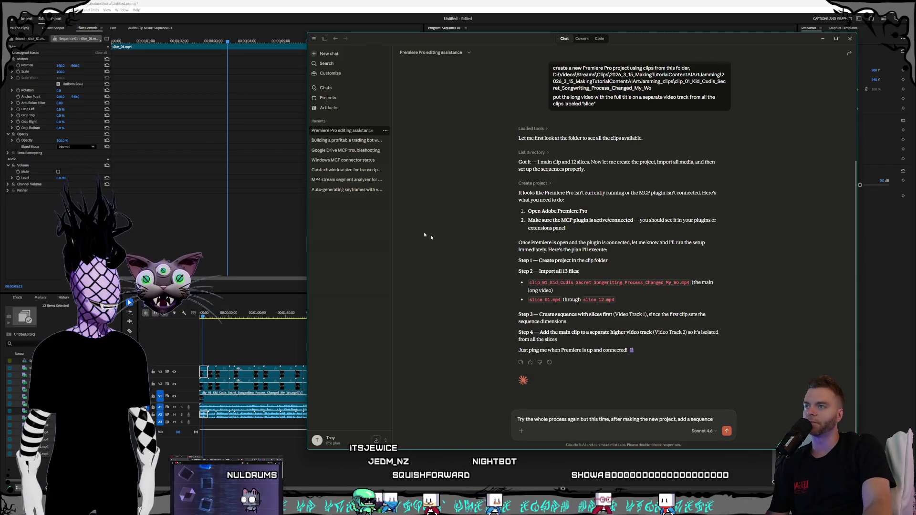
# - Read the 'Building a profitable trading bot' chat, then reopen the Premiere Pro editing conversation
pyautogui.click(346, 140)
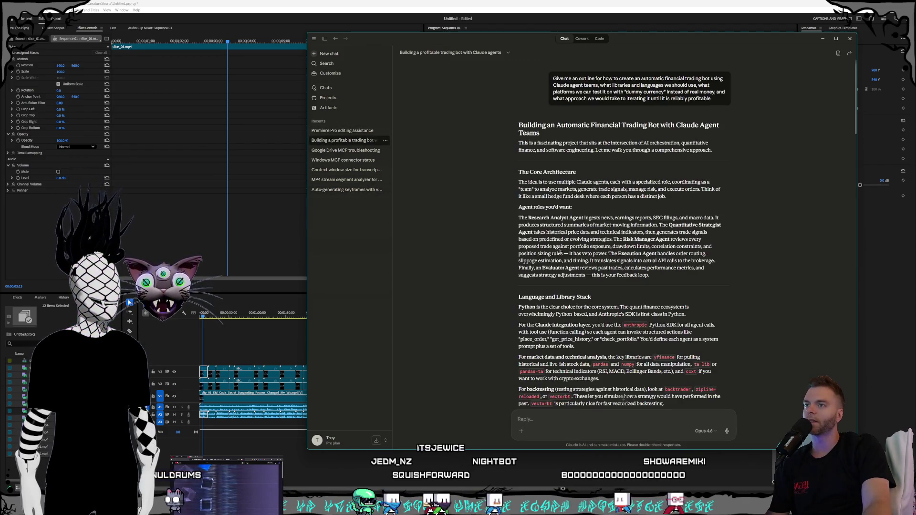
pyautogui.scroll(-5, 558, 250)
pyautogui.scroll(-5, 565, 257)
pyautogui.scroll(-5, 574, 266)
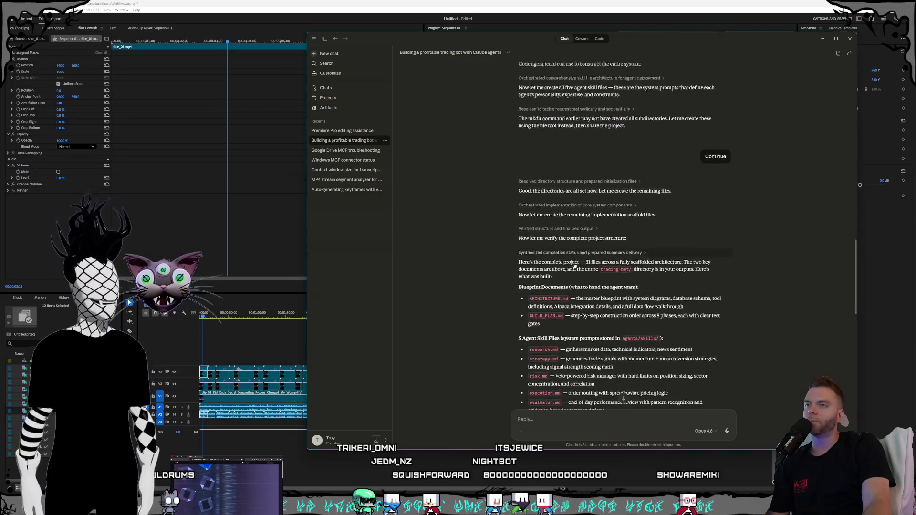
pyautogui.scroll(-5, 574, 266)
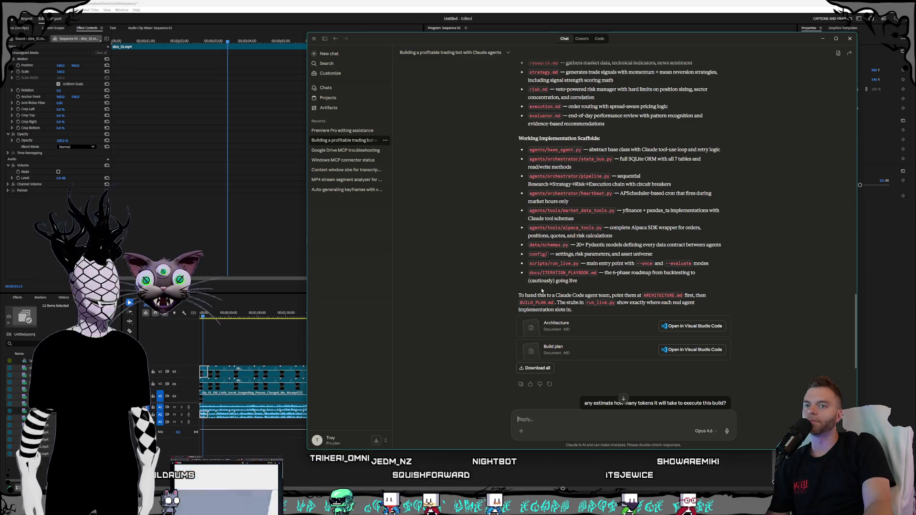
pyautogui.scroll(5, 542, 290)
pyautogui.scroll(2, 565, 297)
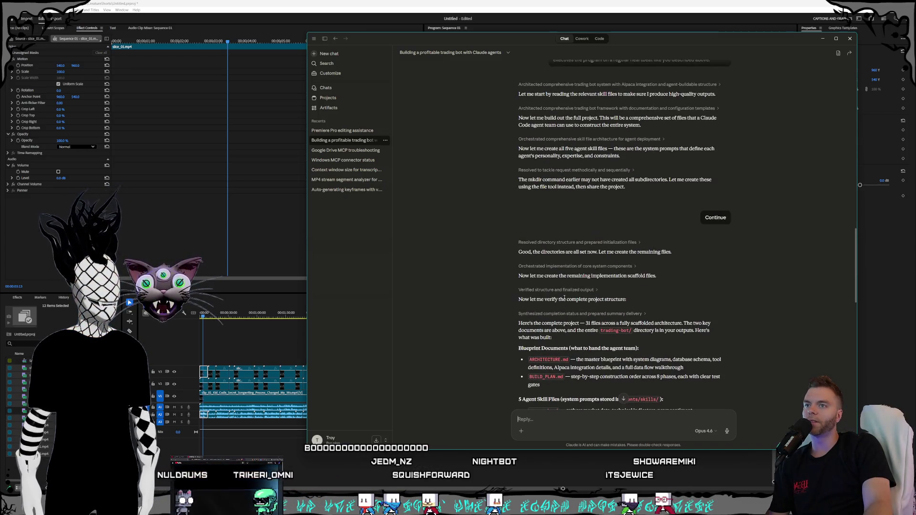
pyautogui.scroll(-3, 564, 296)
pyautogui.scroll(-3, 570, 295)
pyautogui.scroll(-3, 573, 293)
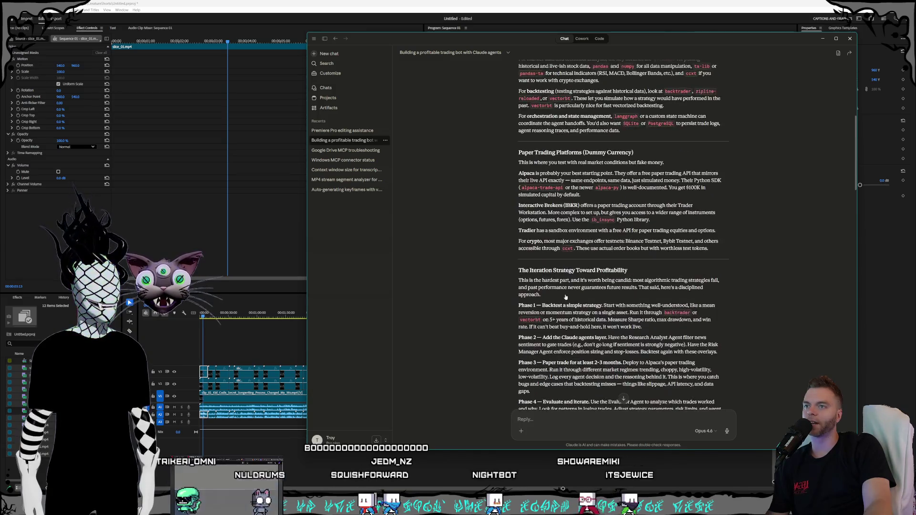
pyautogui.scroll(-3, 574, 292)
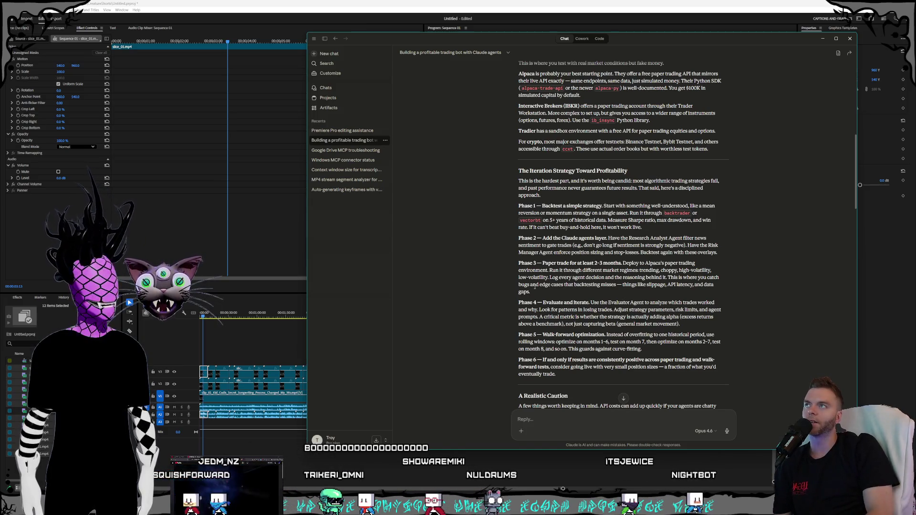
pyautogui.scroll(15, 587, 227)
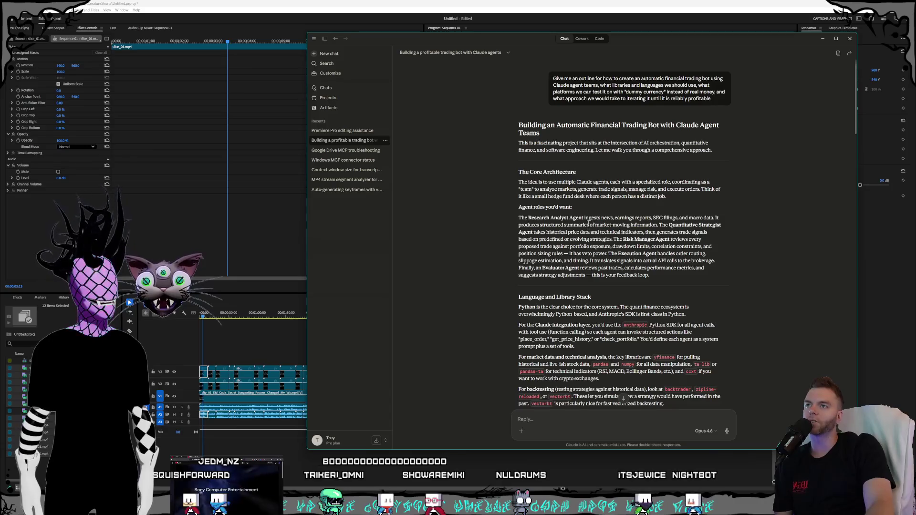
pyautogui.scroll(-5, 589, 221)
pyautogui.scroll(-5, 587, 224)
pyautogui.scroll(-5, 587, 227)
pyautogui.scroll(-5, 585, 230)
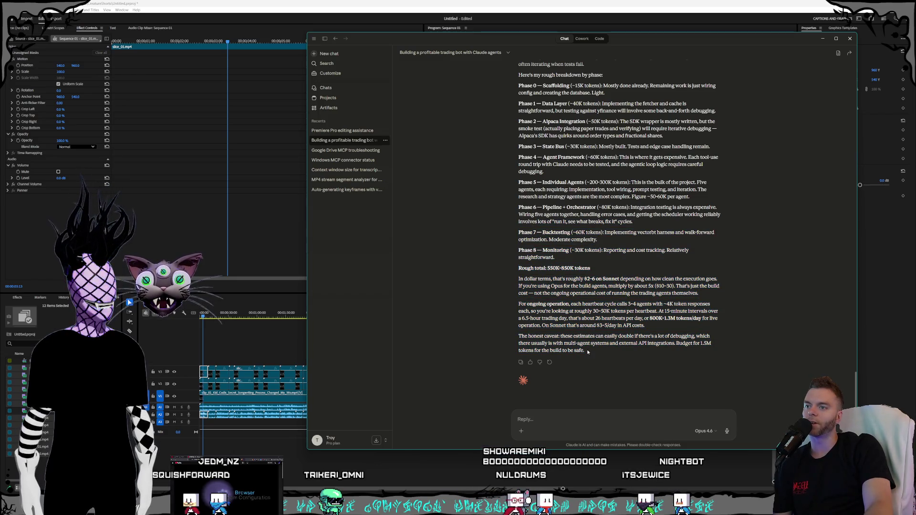
pyautogui.moveTo(588, 351); pyautogui.dragTo(516, 253)
pyautogui.scroll(5, 516, 253)
pyautogui.click(518, 266)
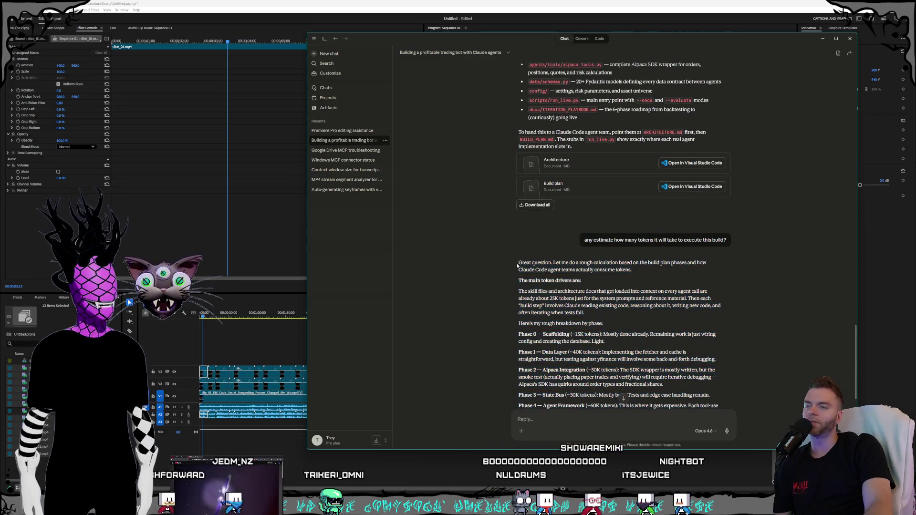
pyautogui.scroll(-5, 520, 263)
pyautogui.moveTo(585, 348); pyautogui.dragTo(520, 271)
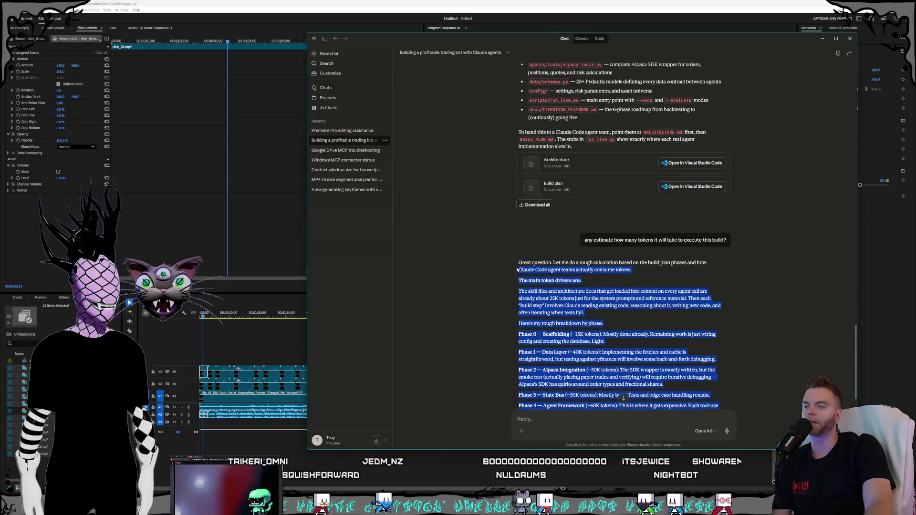
pyautogui.scroll(2, 521, 271)
pyautogui.click(522, 311)
pyautogui.scroll(3, 624, 400)
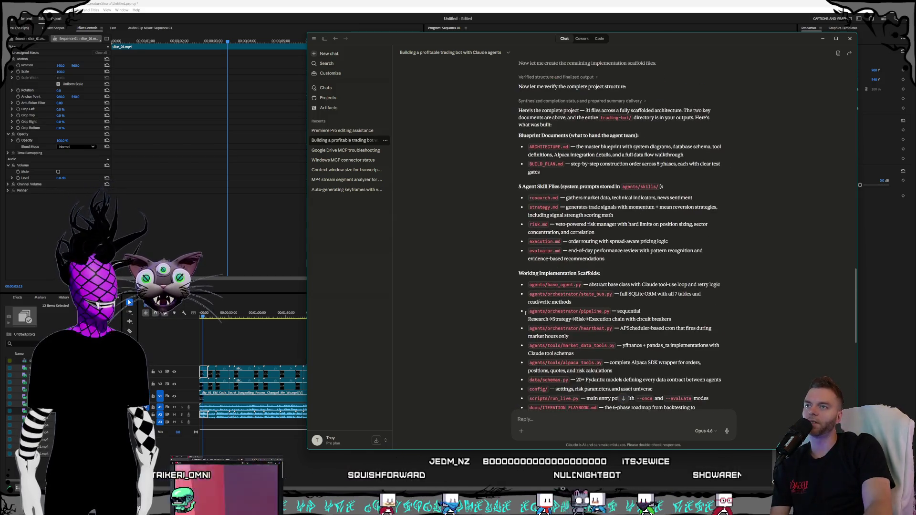
pyautogui.scroll(3, 624, 399)
pyautogui.scroll(3, 624, 399)
pyautogui.scroll(3, 624, 400)
pyautogui.scroll(3, 526, 311)
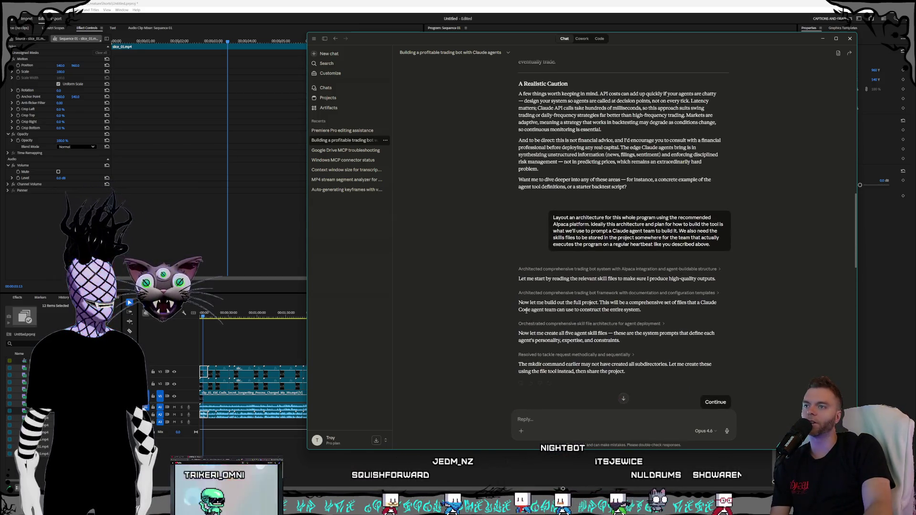
pyautogui.scroll(3, 531, 310)
pyautogui.scroll(3, 537, 306)
pyautogui.scroll(3, 549, 303)
pyautogui.scroll(2, 551, 303)
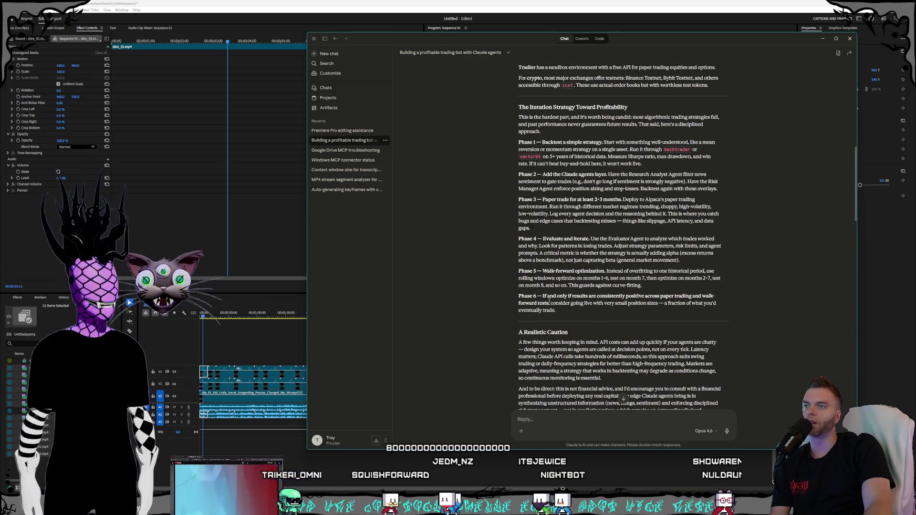
pyautogui.scroll(2, 557, 304)
pyautogui.scroll(2, 562, 306)
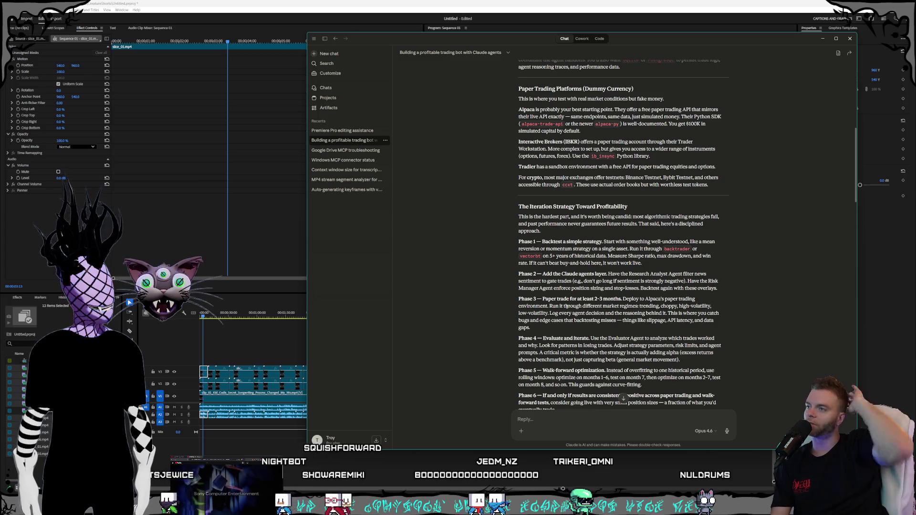
pyautogui.click(343, 130)
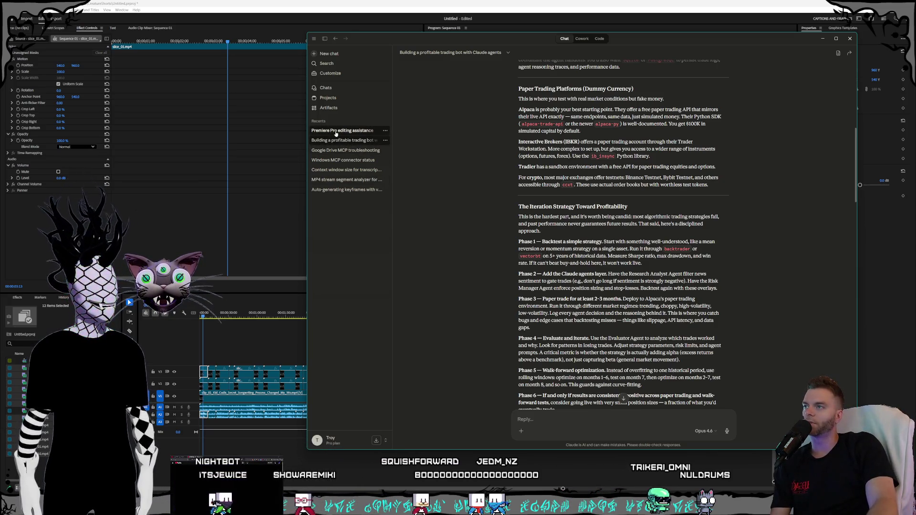
pyautogui.scroll(-3, 553, 299)
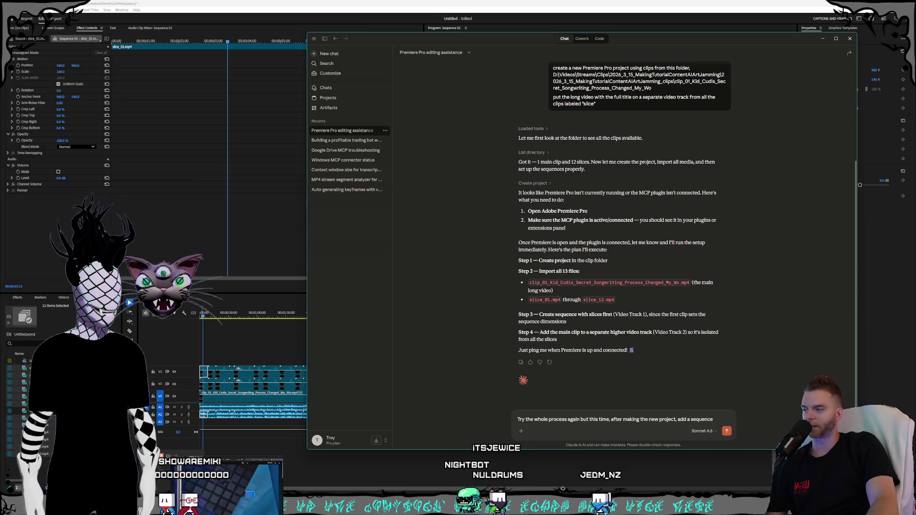
# - Bring the adb-mcp GitHub page forward in the browser
pyautogui.hotkey('alt', 'Tab')
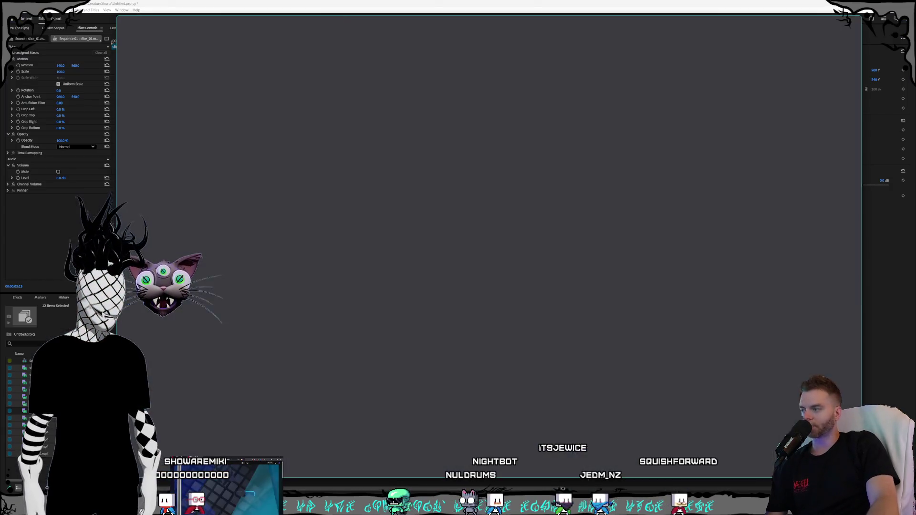
pyautogui.scroll(-5, 464, 166)
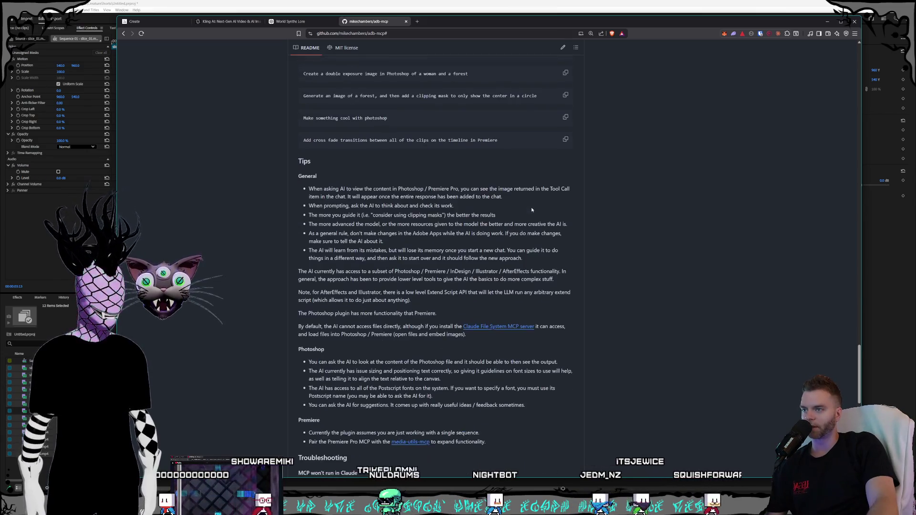
pyautogui.scroll(10, 519, 268)
pyautogui.scroll(5, 511, 280)
pyautogui.scroll(8, 511, 280)
pyautogui.scroll(5, 504, 282)
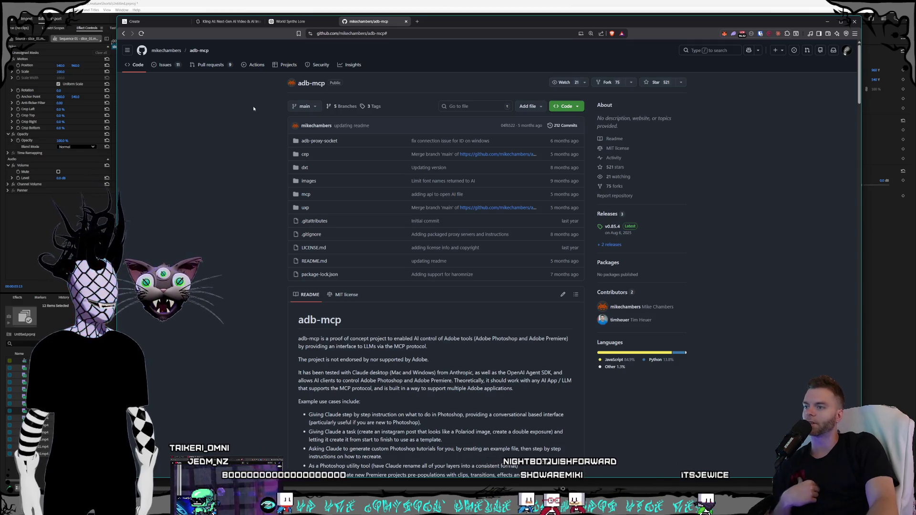
pyautogui.scroll(-1, 251, 108)
pyautogui.scroll(1, 247, 119)
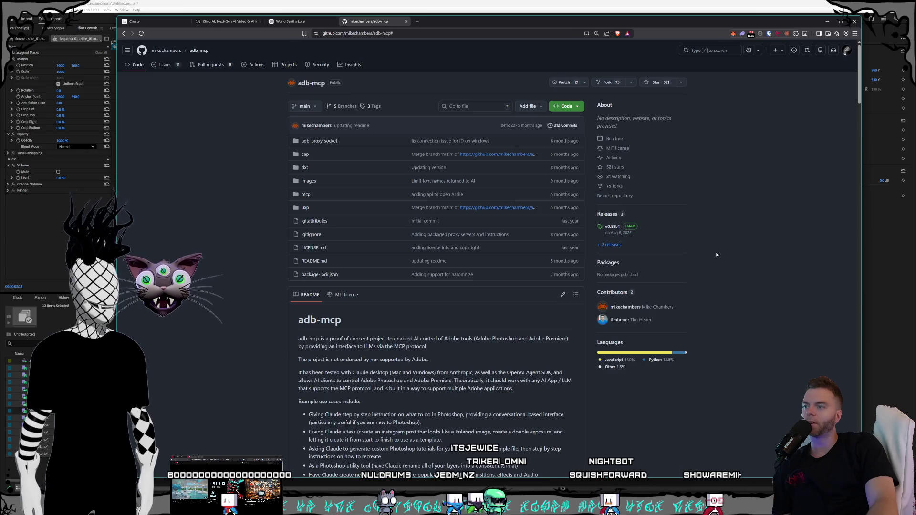
pyautogui.scroll(-5, 715, 254)
pyautogui.scroll(-5, 716, 254)
pyautogui.scroll(-5, 703, 261)
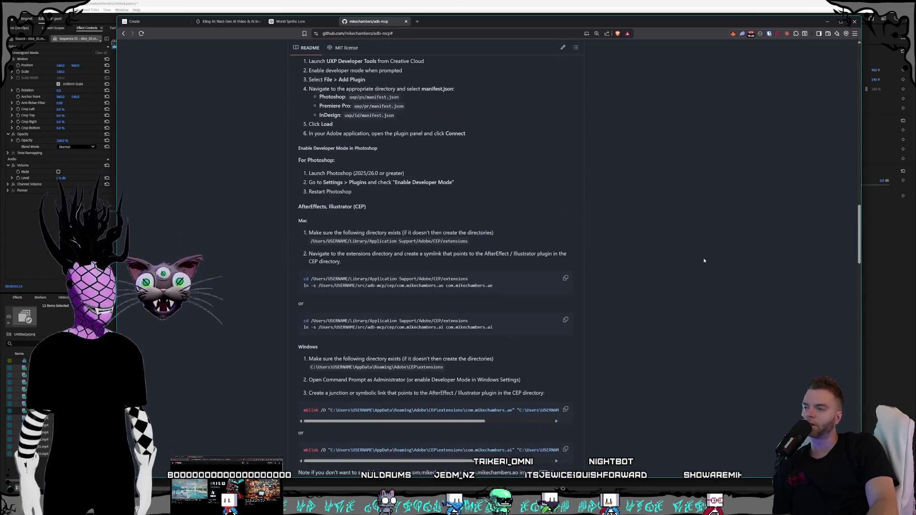
pyautogui.scroll(-3, 703, 261)
pyautogui.scroll(-3, 704, 261)
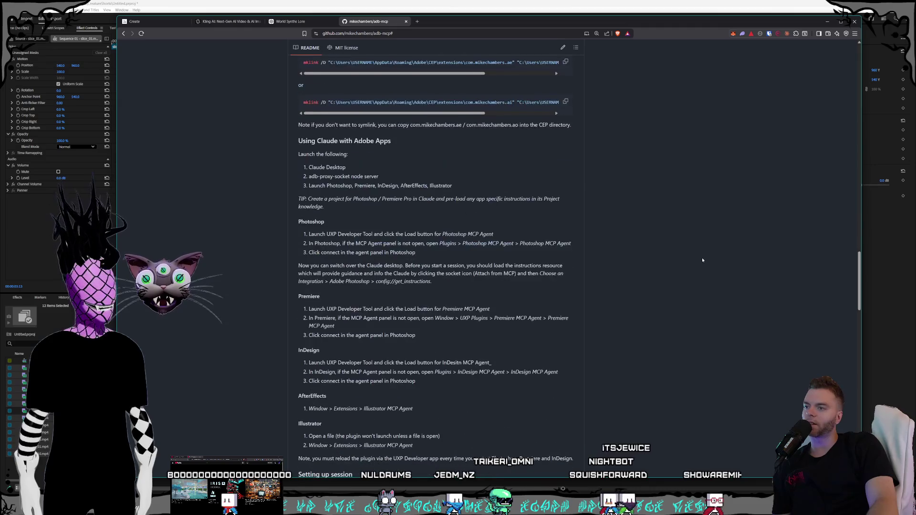
pyautogui.scroll(-3, 703, 260)
pyautogui.scroll(-3, 703, 261)
pyautogui.scroll(-3, 703, 261)
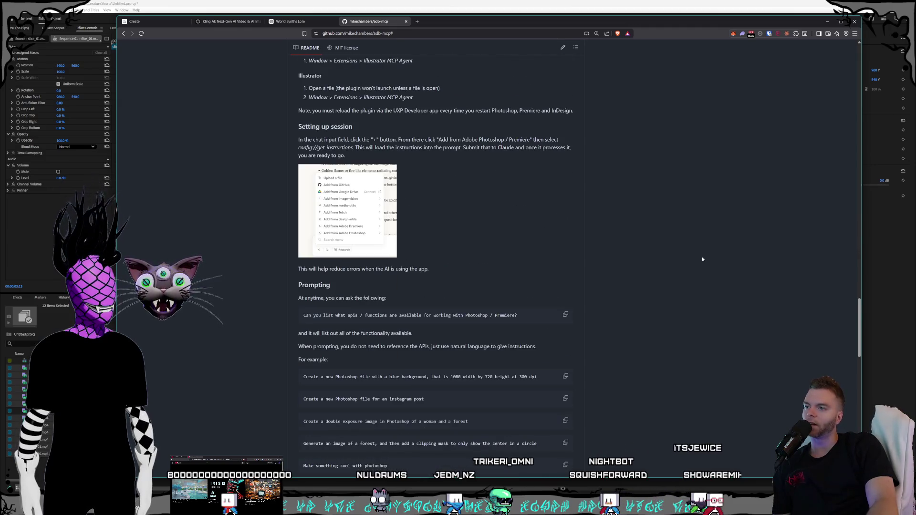
pyautogui.scroll(-2, 702, 259)
pyautogui.scroll(-2, 703, 260)
pyautogui.scroll(-2, 703, 260)
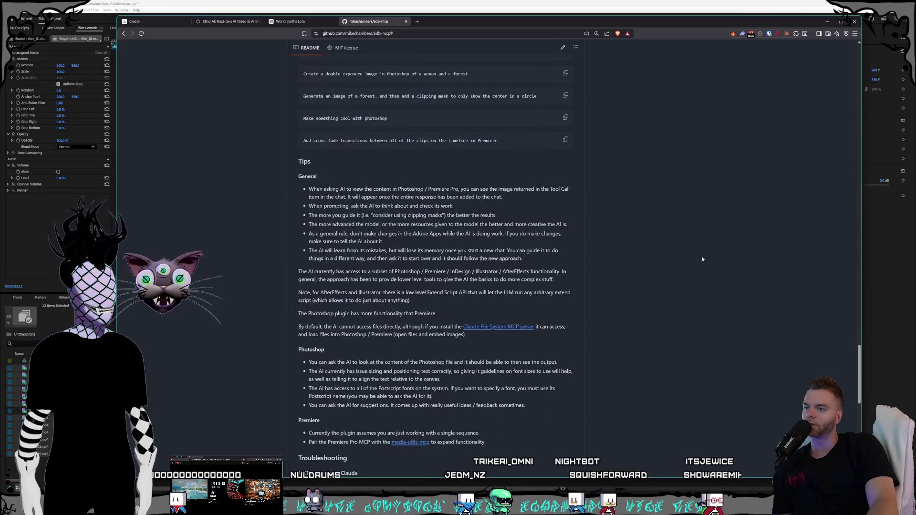
pyautogui.scroll(-1, 703, 259)
pyautogui.scroll(-2, 703, 259)
pyautogui.scroll(-4, 702, 260)
pyautogui.scroll(-3, 699, 261)
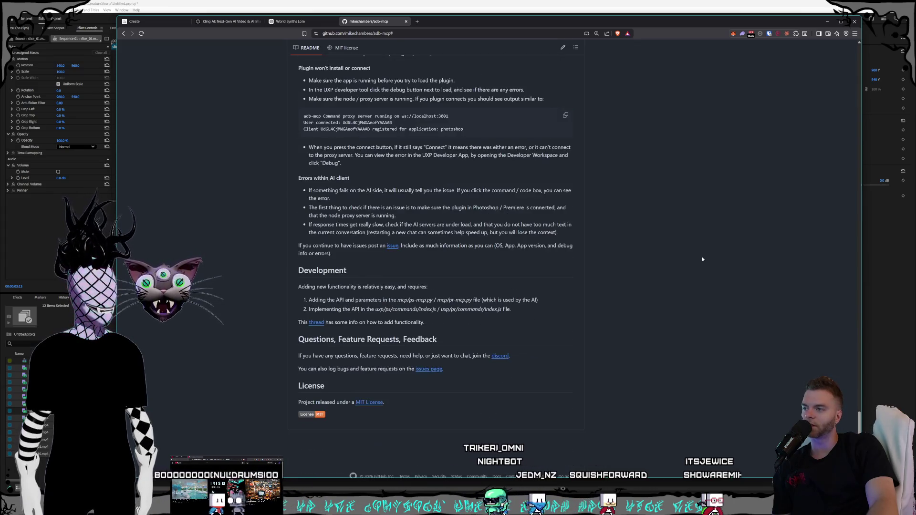
pyautogui.scroll(8, 690, 298)
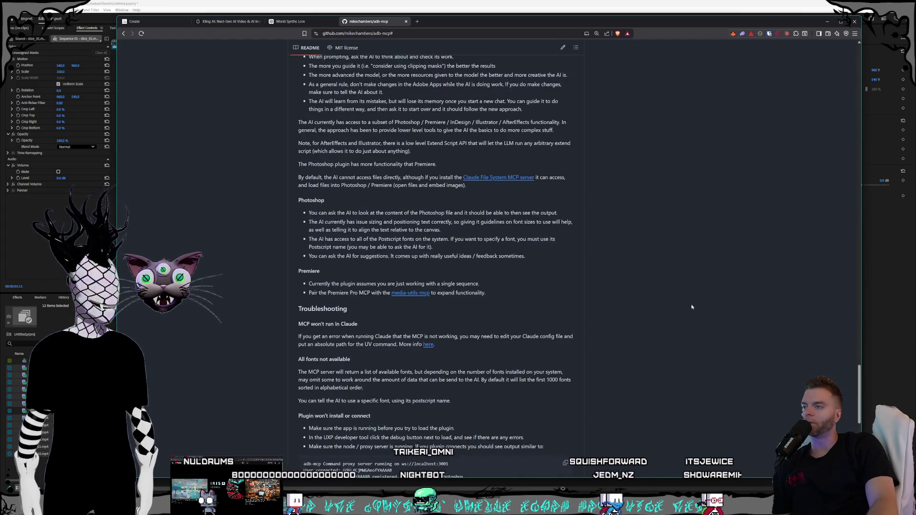
pyautogui.scroll(7, 686, 303)
pyautogui.scroll(3, 686, 302)
pyautogui.scroll(1, 685, 299)
pyautogui.scroll(5, 684, 298)
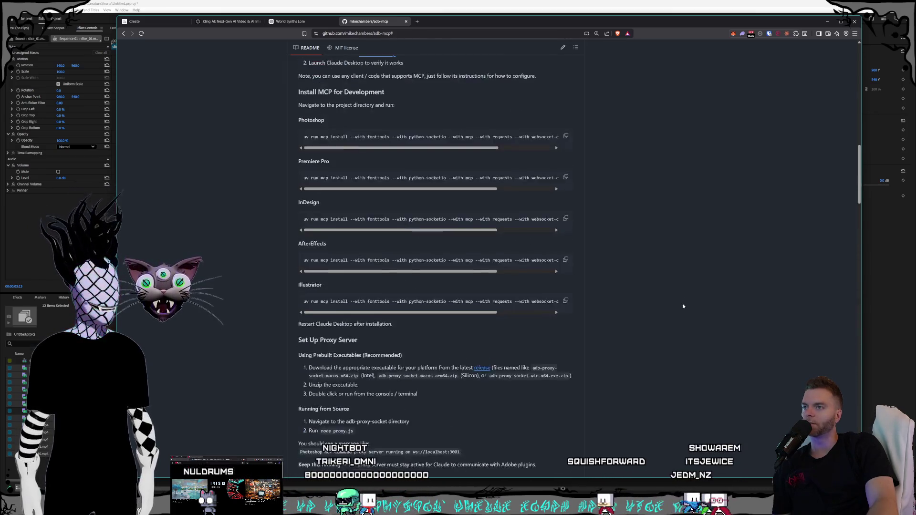
pyautogui.scroll(8, 683, 304)
pyautogui.scroll(2, 683, 303)
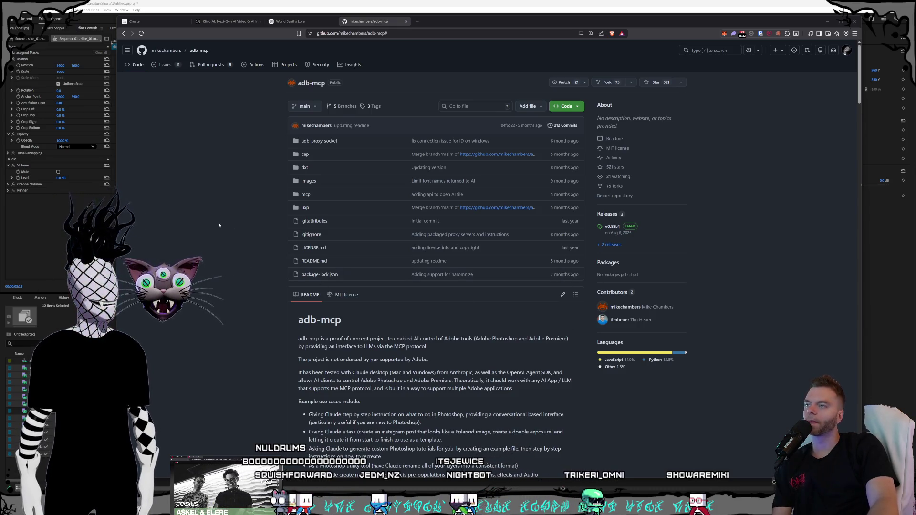
pyautogui.scroll(-2, 256, 213)
pyautogui.scroll(-2, 255, 211)
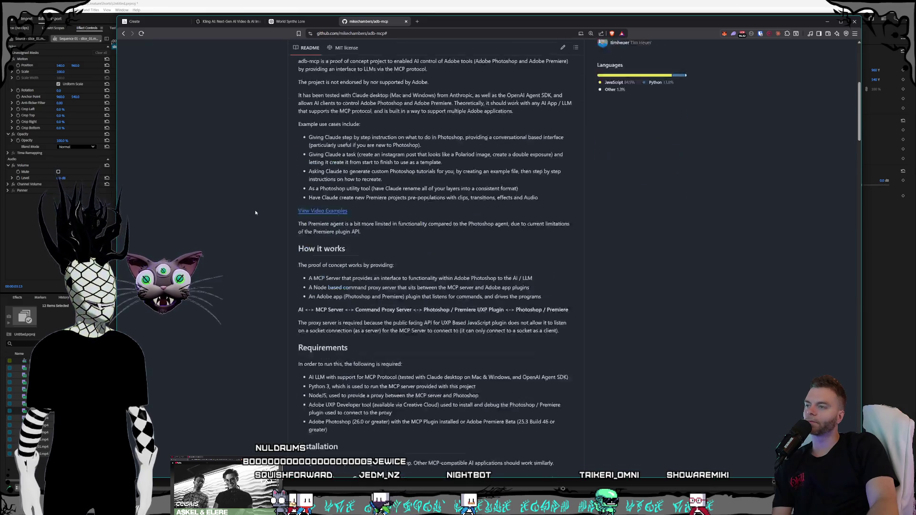
pyautogui.scroll(-6, 253, 212)
pyautogui.scroll(6, 251, 215)
pyautogui.scroll(5, 249, 220)
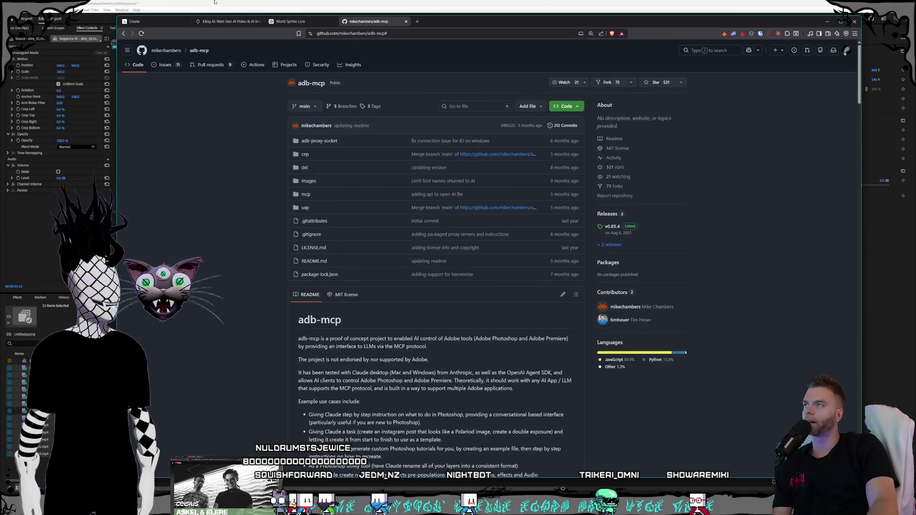
# - Bring the Premiere Pro project window back to the front
pyautogui.click(214, 3)
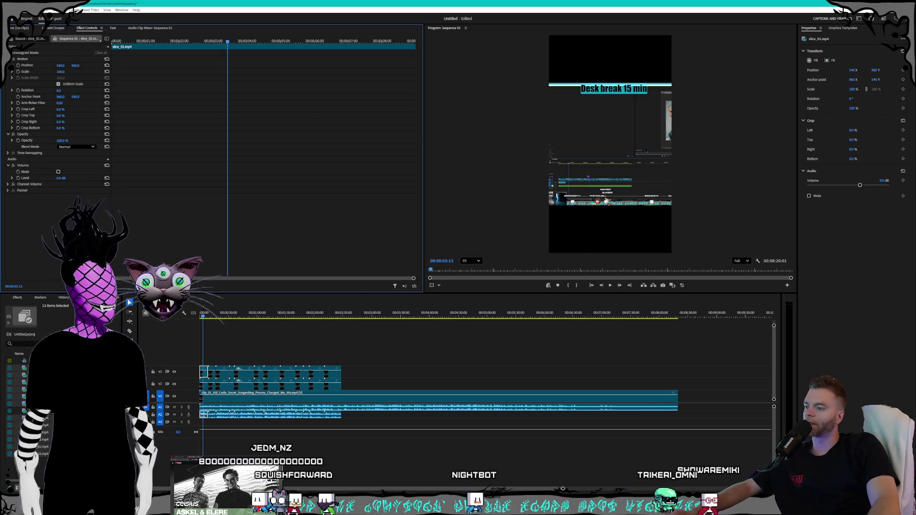
# - Select the twelve slice clips slice_01 to slice_12 in the folder, then return to Premiere Pro
pyautogui.hotkey('alt', 'Tab')
pyautogui.hotkey('alt', 'Tab')
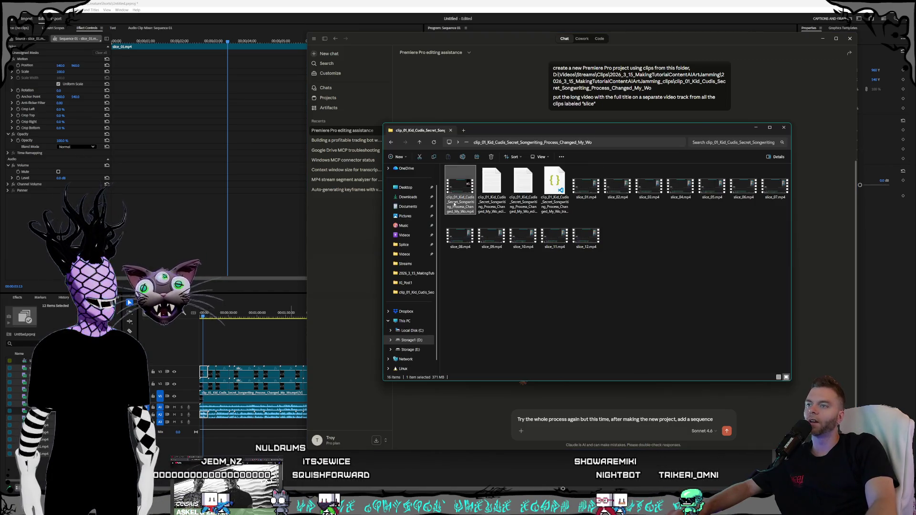
pyautogui.keyDown('shift'); pyautogui.click(593, 227); pyautogui.keyUp('shift')
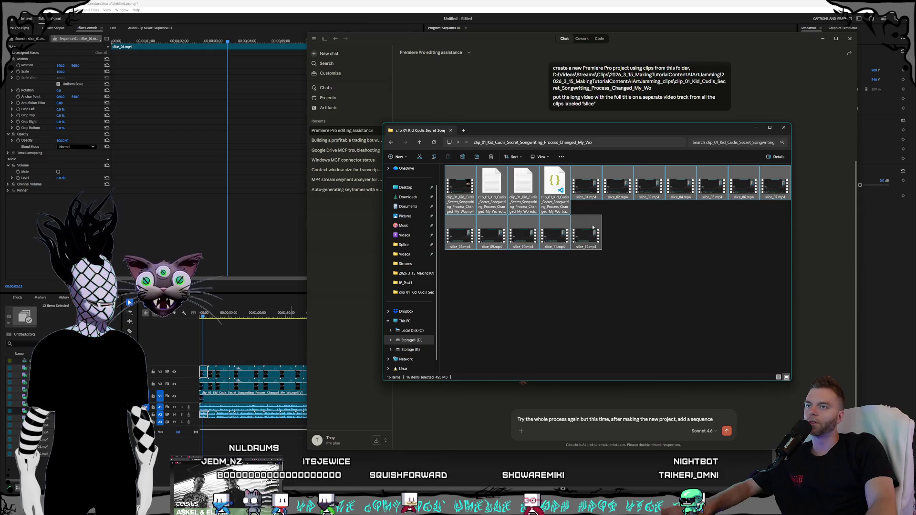
pyautogui.click(467, 202)
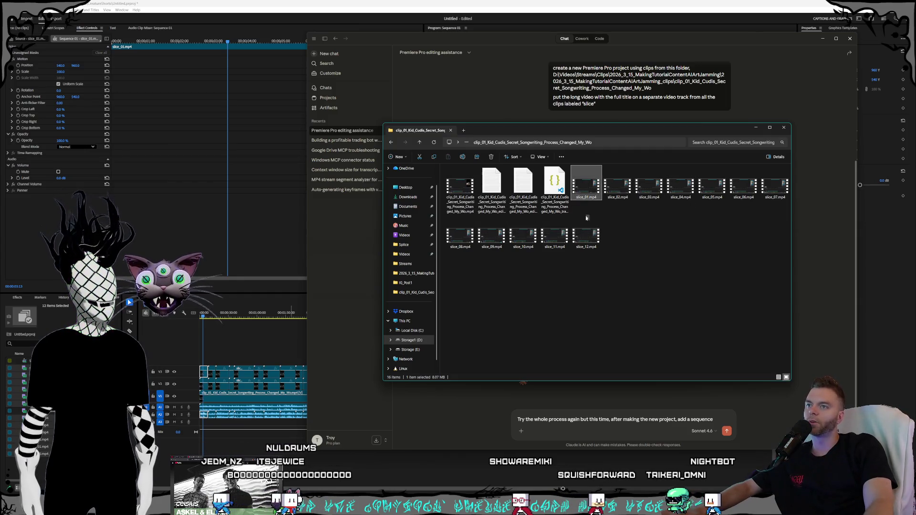
pyautogui.click(587, 187)
pyautogui.keyDown('shift'); pyautogui.click(586, 235); pyautogui.keyUp('shift')
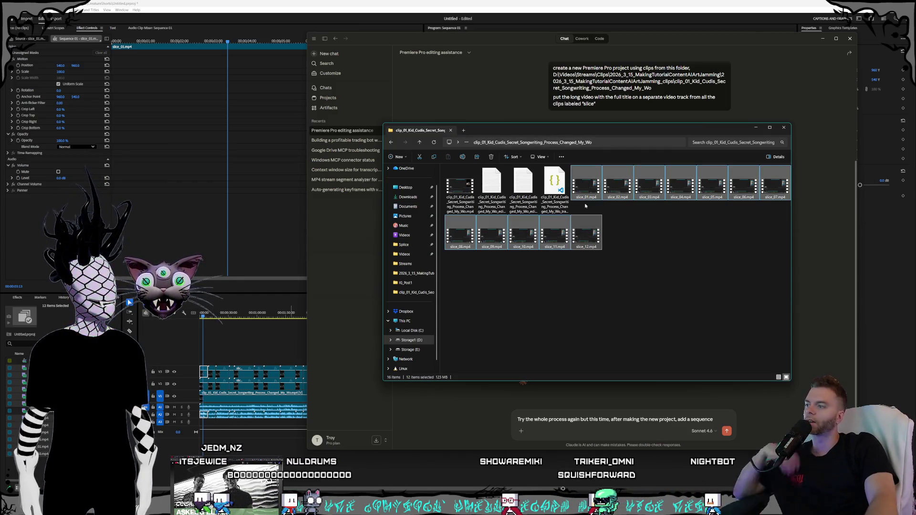
pyautogui.click(408, 2)
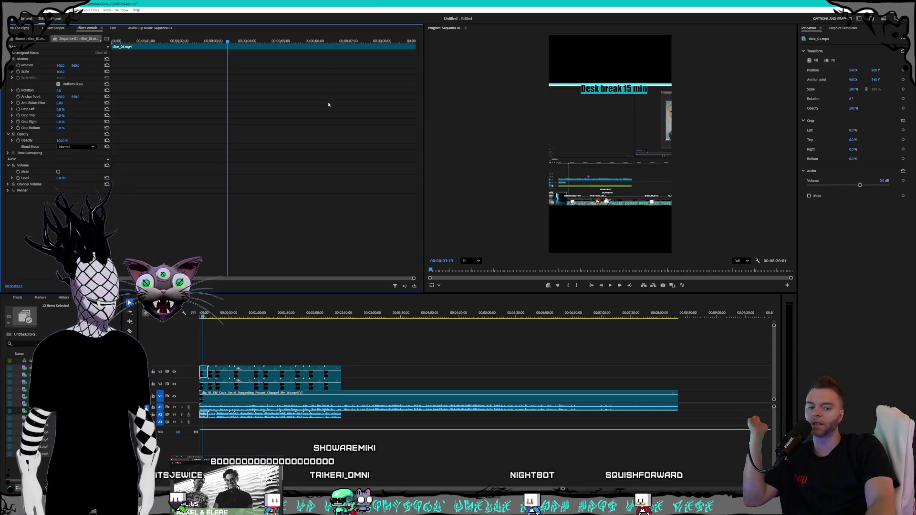
# - Deselect the timeline clips and start File > New > Sequence
pyautogui.click(389, 379)
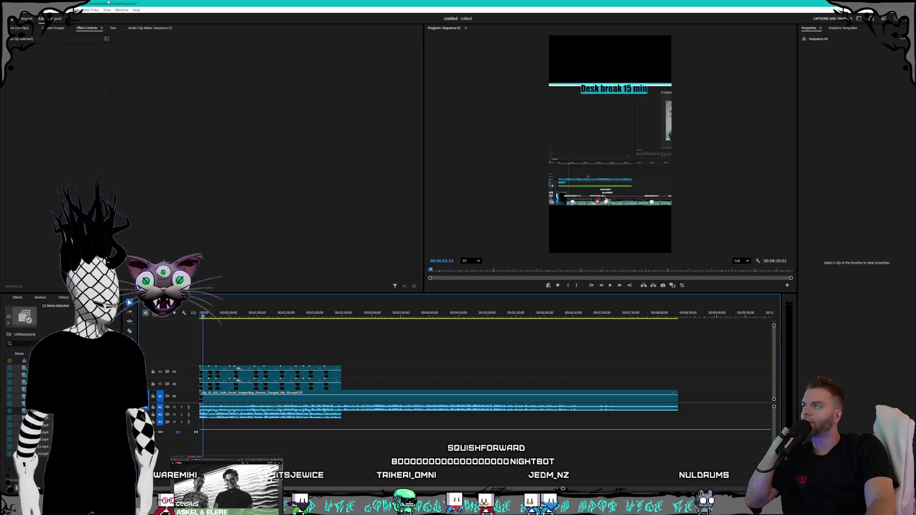
pyautogui.click(13, 10)
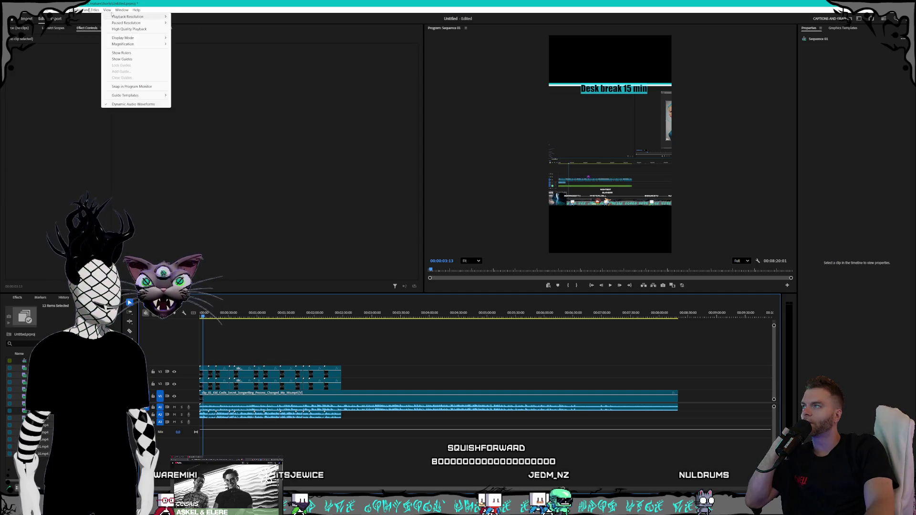
pyautogui.moveTo(22, 22)
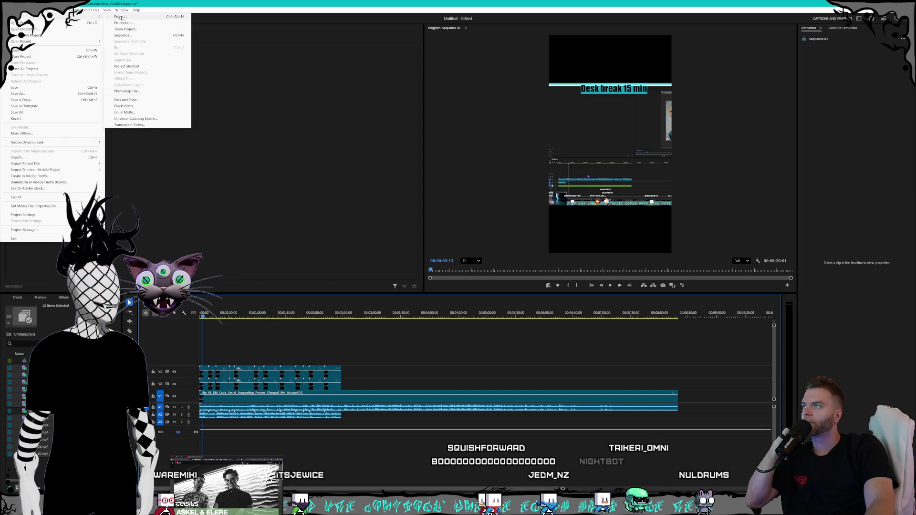
pyautogui.click(136, 36)
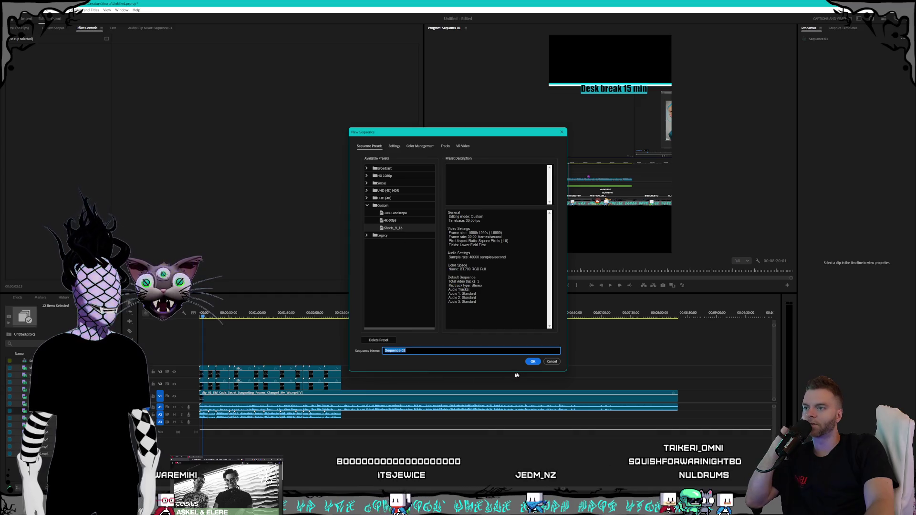
# - Create vertical Sequence 02, test-drop the long clip keeping sequence settings, then delete it
pyautogui.click(533, 361)
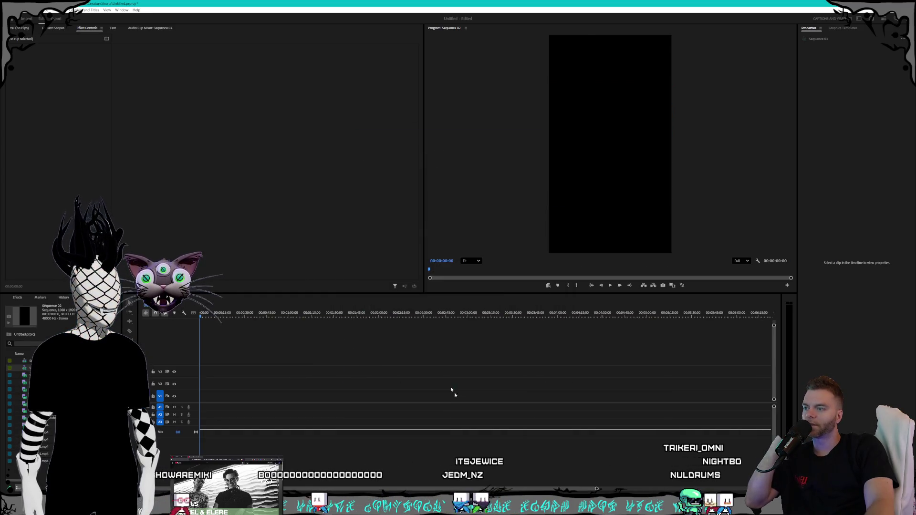
pyautogui.hotkey('alt', 'Tab')
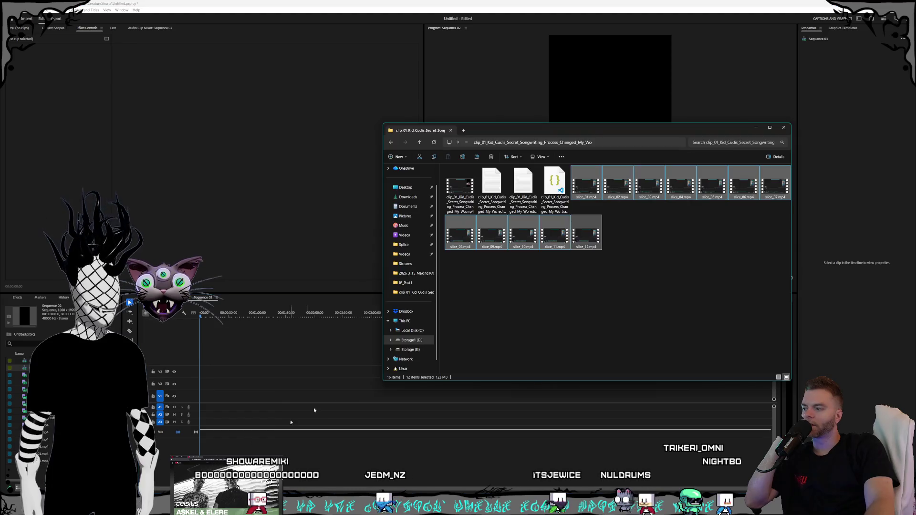
pyautogui.moveTo(460, 190)
pyautogui.mouseDown()
pyautogui.moveTo(219, 401)
pyautogui.moveTo(212, 397)
pyautogui.mouseUp()
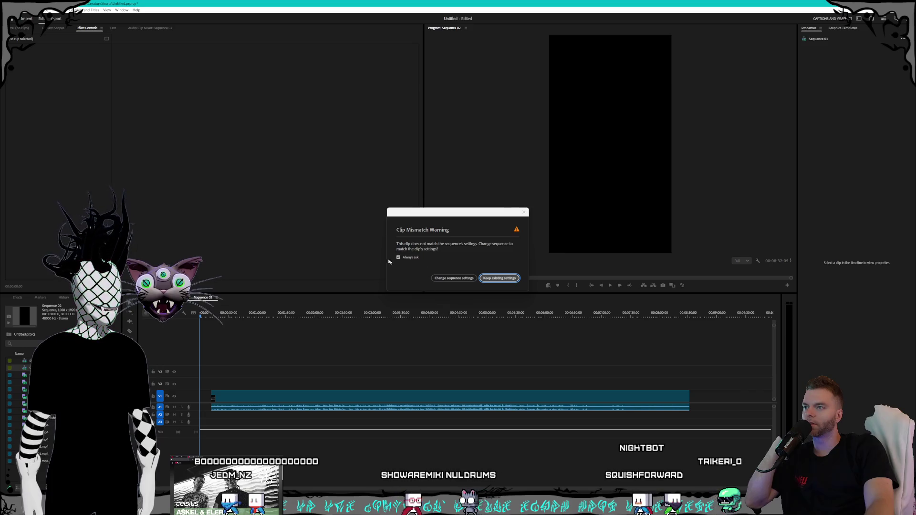
pyautogui.click(398, 257)
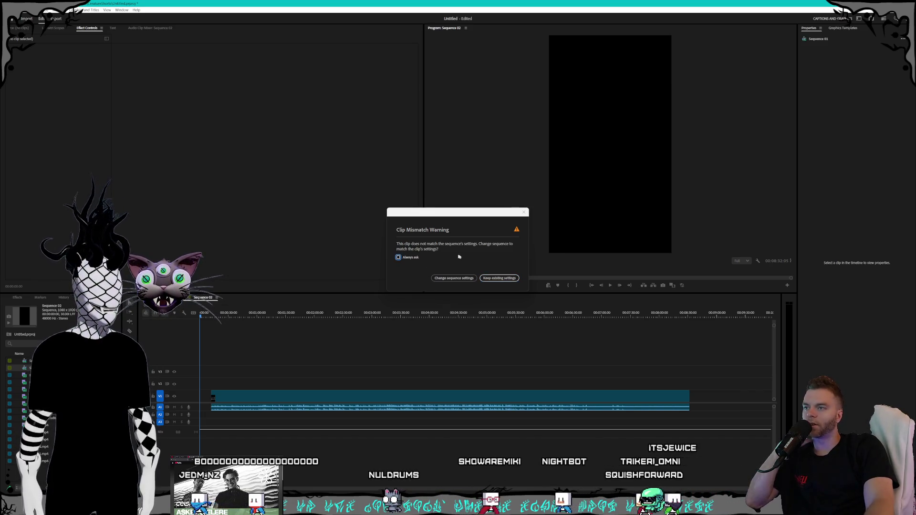
pyautogui.click(500, 279)
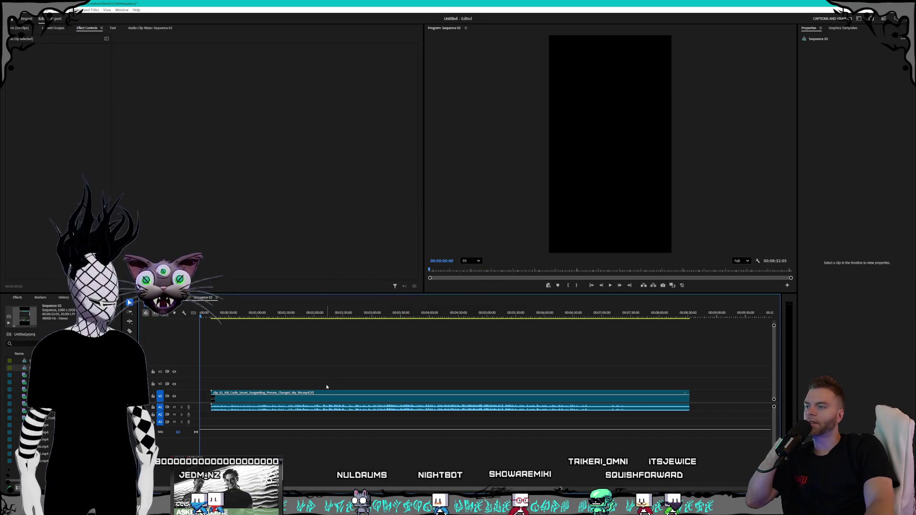
pyautogui.click(325, 398)
pyautogui.press('Delete')
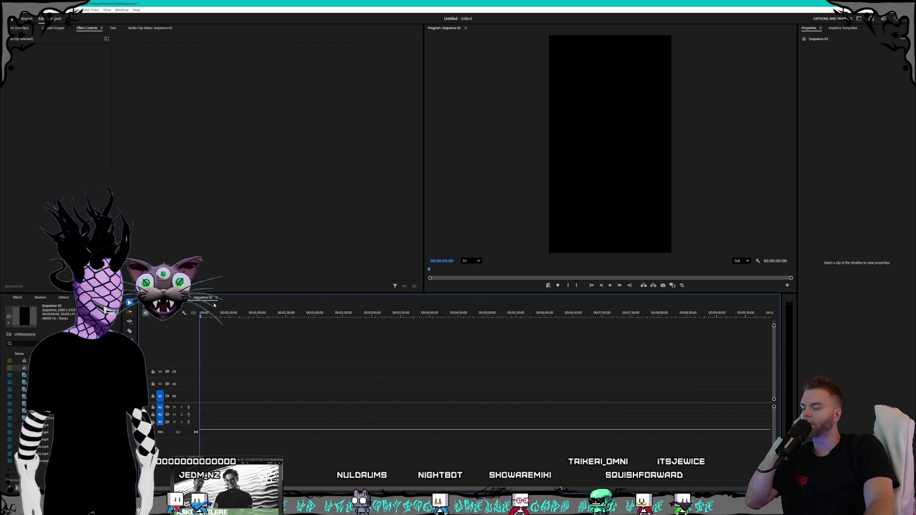
# - Close the Sequence 02 timeline, save the project, and return to the Claude chat
pyautogui.rightClick(208, 299)
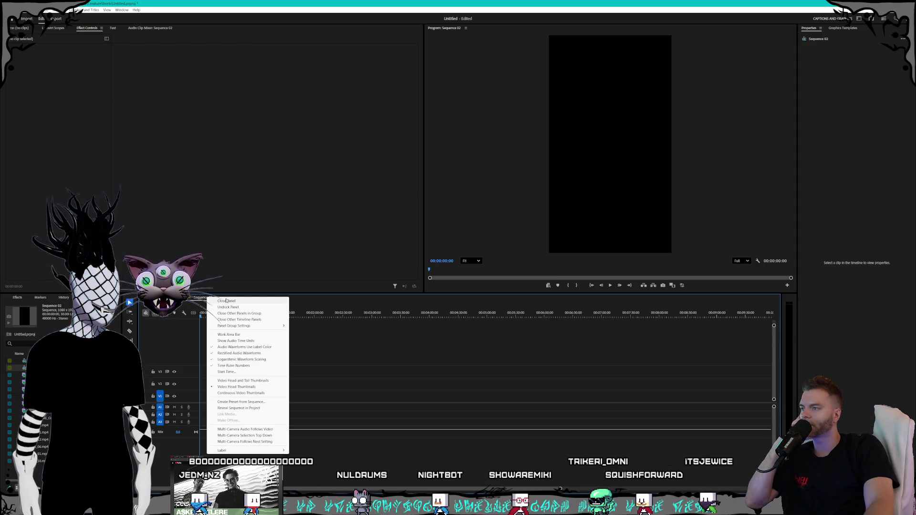
pyautogui.click(227, 301)
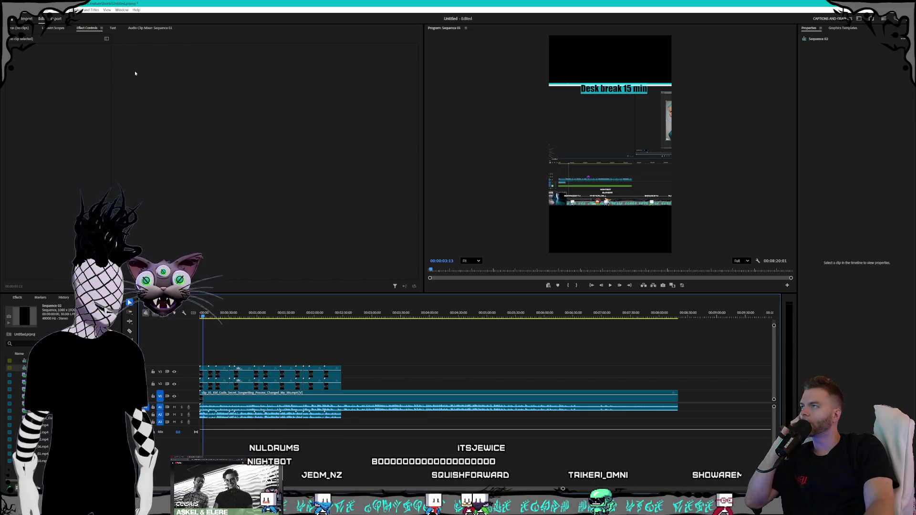
pyautogui.click(11, 10)
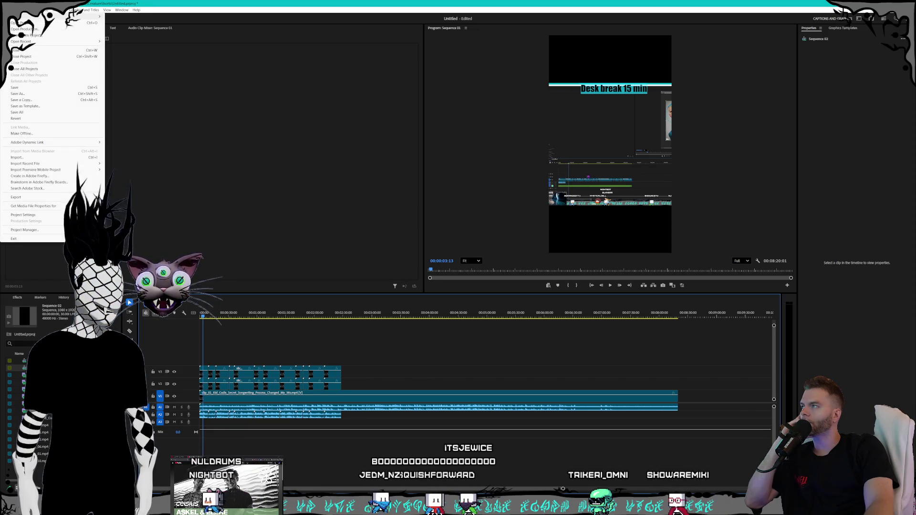
pyautogui.click(30, 79)
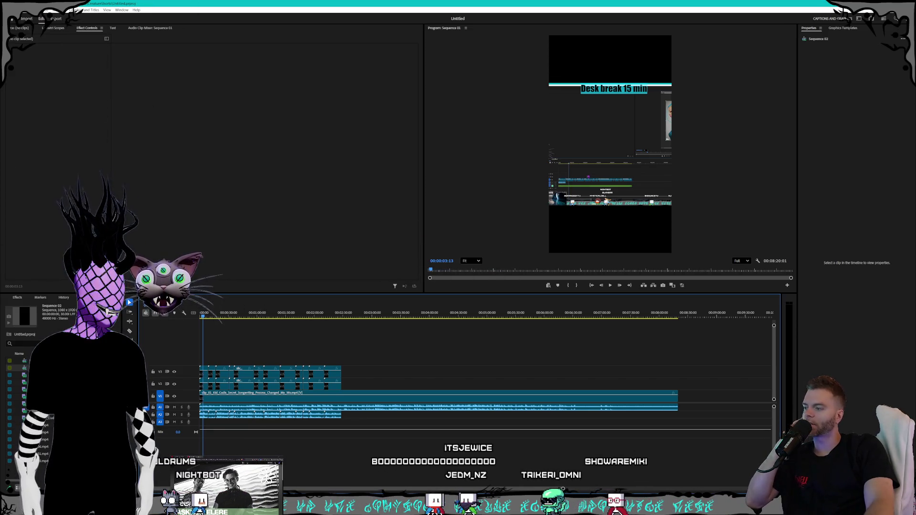
pyautogui.click(317, 476)
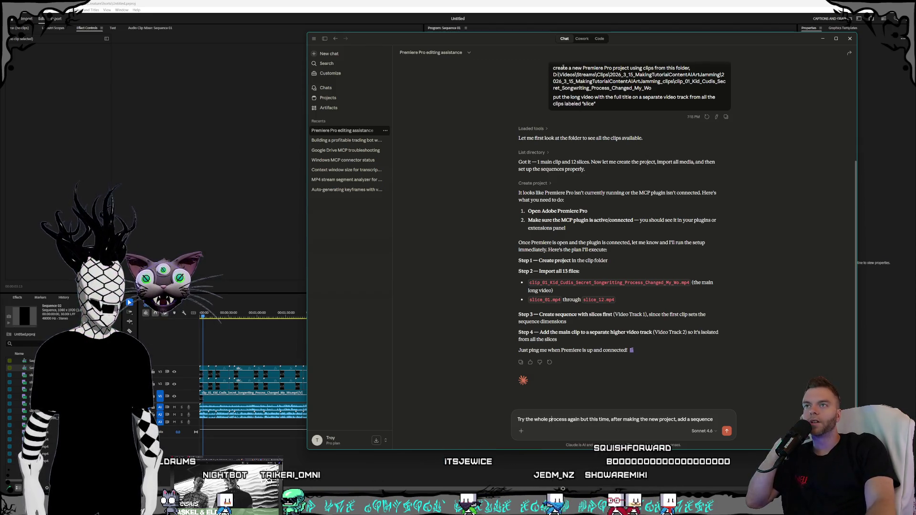
# - Edit the draft prompt to request a new sequence from the custom Shorts_9_1 preset
pyautogui.moveTo(593, 77); pyautogui.dragTo(724, 89)
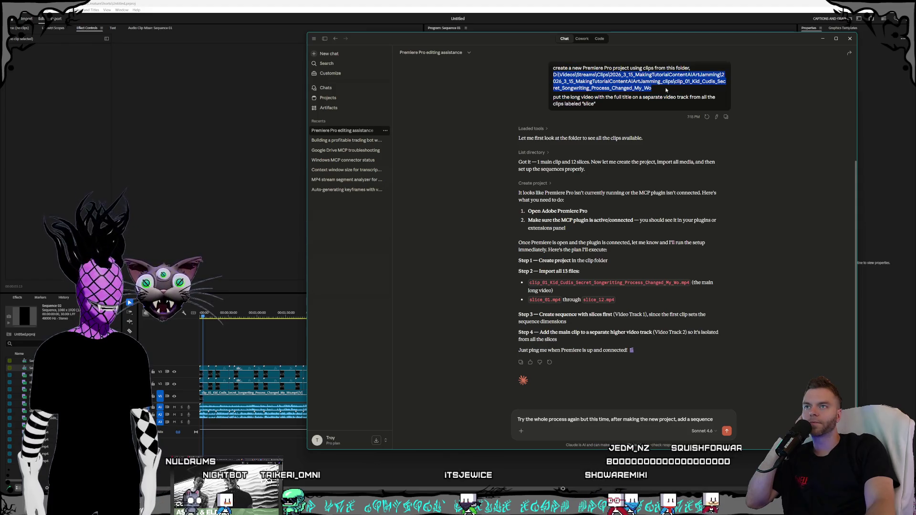
pyautogui.click(566, 95)
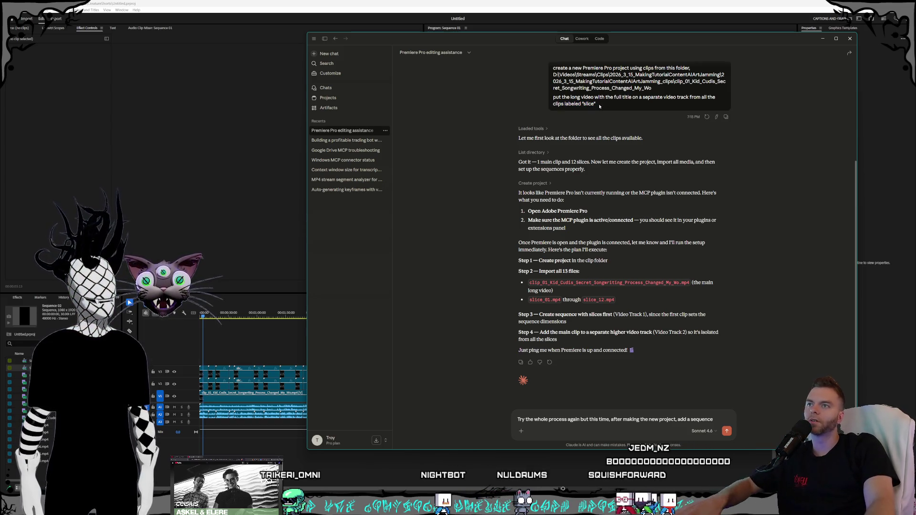
pyautogui.moveTo(600, 106); pyautogui.dragTo(534, 68)
pyautogui.click(574, 410)
pyautogui.hotkey('ctrl', 'a')
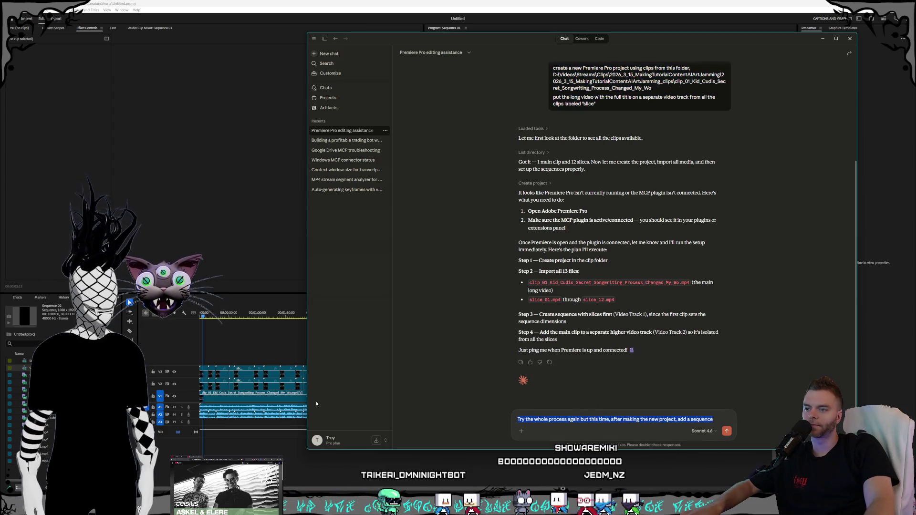
pyautogui.press('Right')
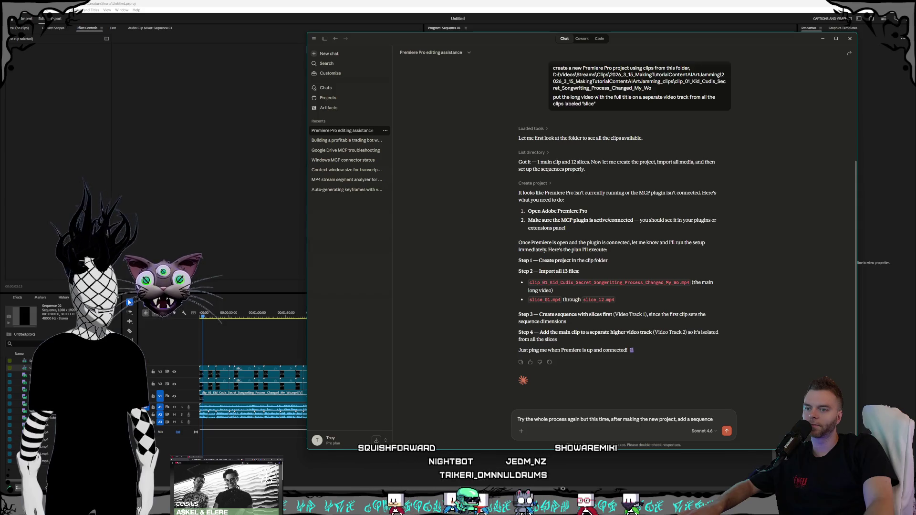
pyautogui.press('BackSpace')
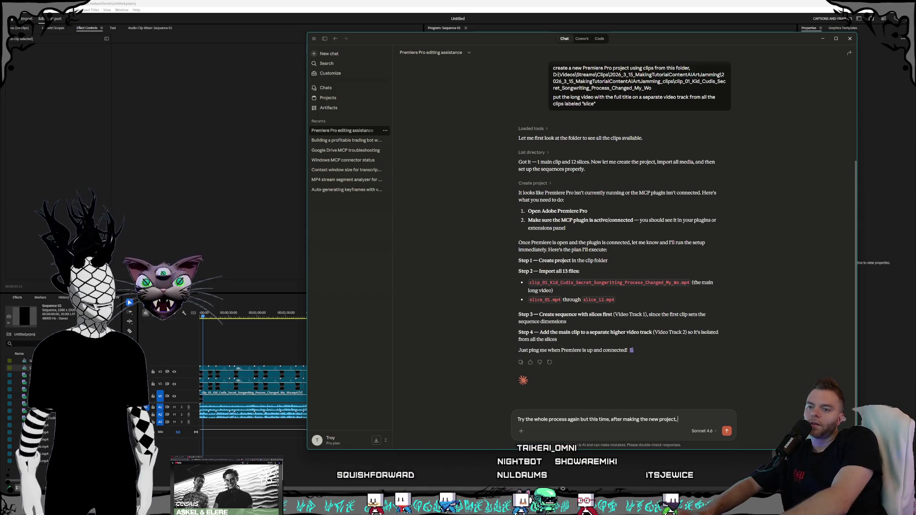
pyautogui.press('BackSpace')
pyautogui.press('BackSpace')
pyautogui.press('BackSpace')
pyautogui.write('we need the step of')
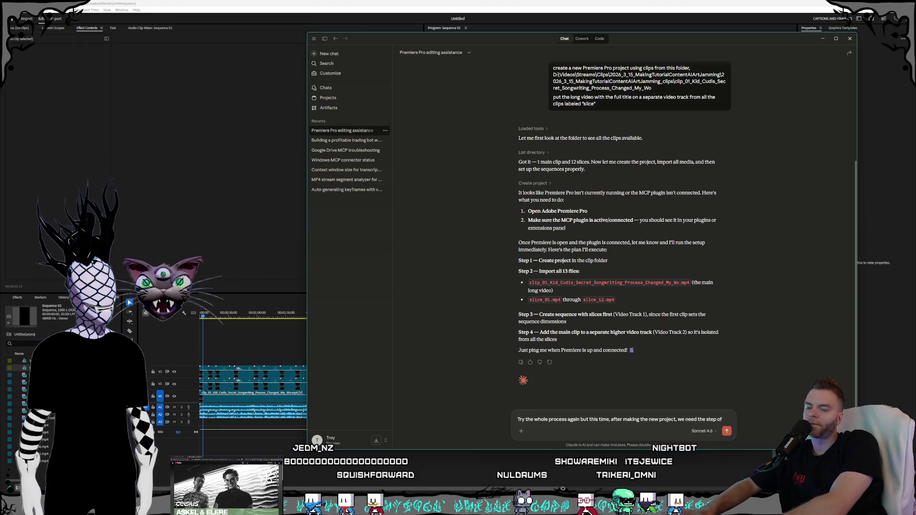
pyautogui.write(' creating a new sequence using the custom preset called "Shorts_9_1')
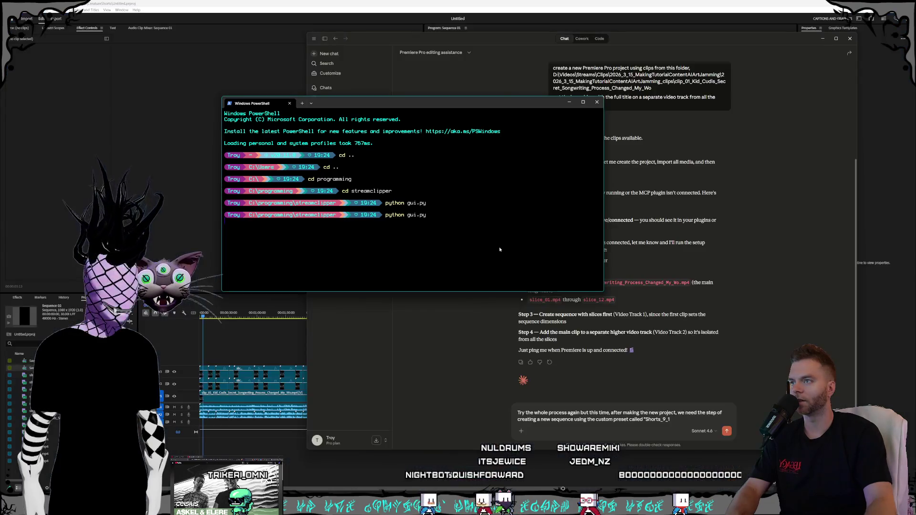
pyautogui.click(535, 290)
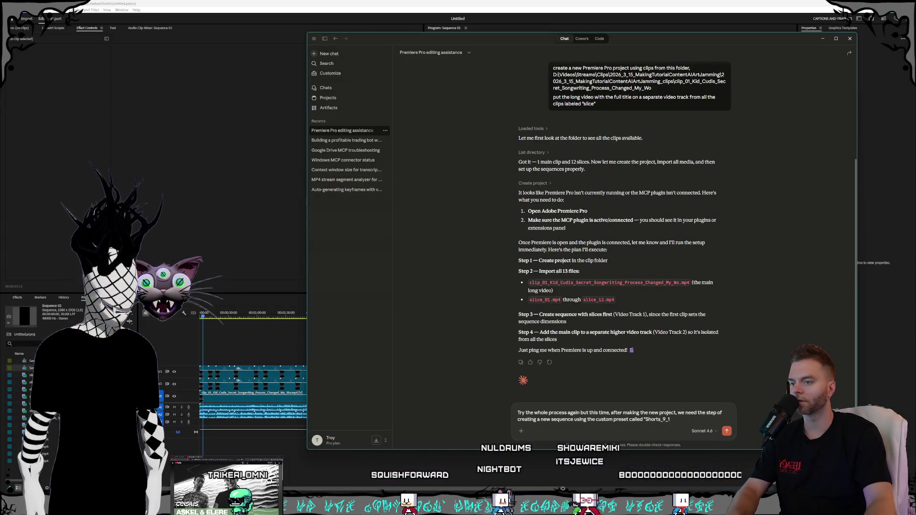
# - Close the Claude Code terminal, minimize the adb-proxy window, and arrange the command prompt
pyautogui.hotkey('alt', 'Tab')
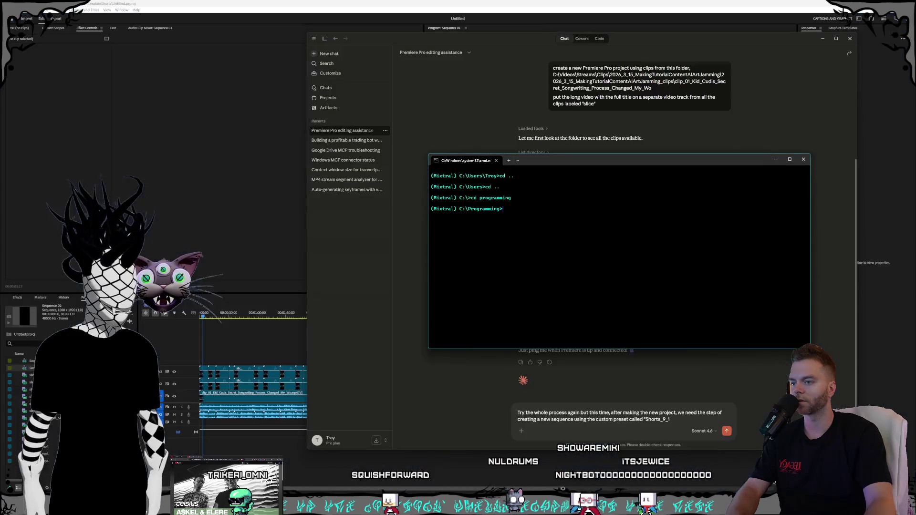
pyautogui.hotkey('alt', 'Tab')
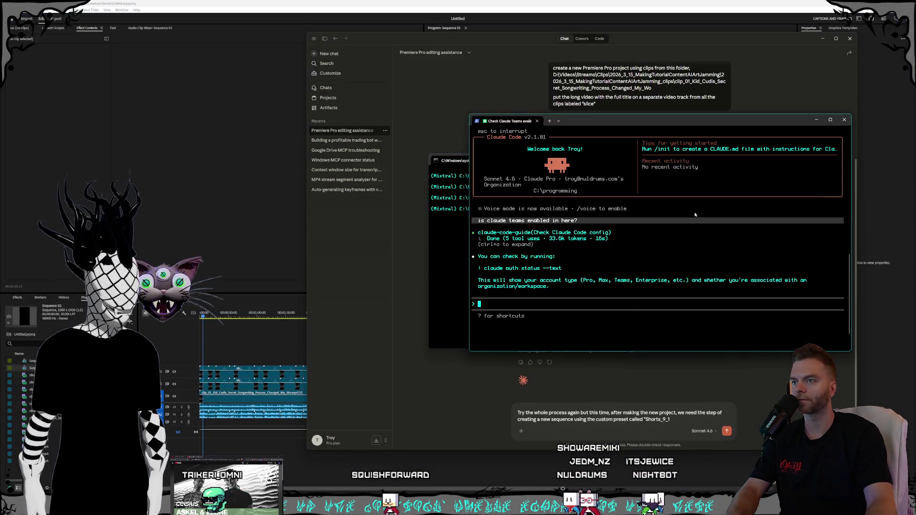
pyautogui.moveTo(628, 120); pyautogui.dragTo(393, 109)
pyautogui.click(552, 106)
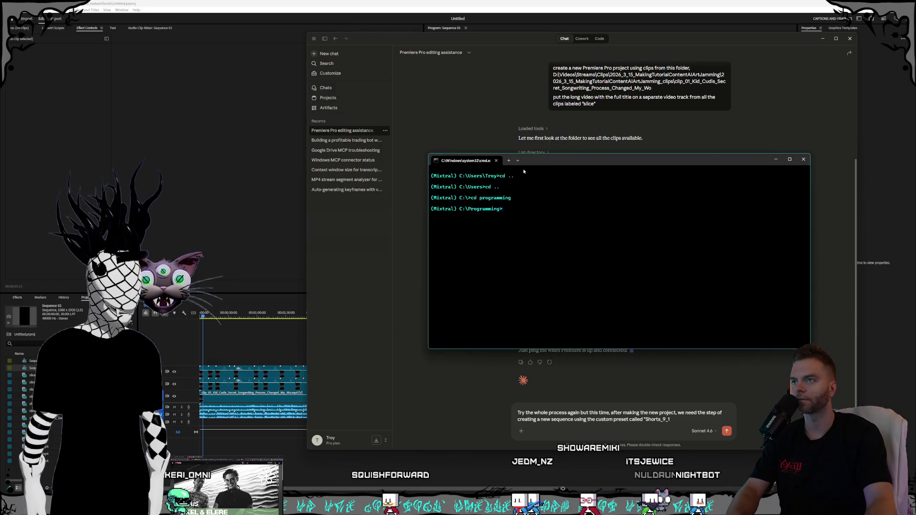
pyautogui.moveTo(555, 161); pyautogui.dragTo(570, 176)
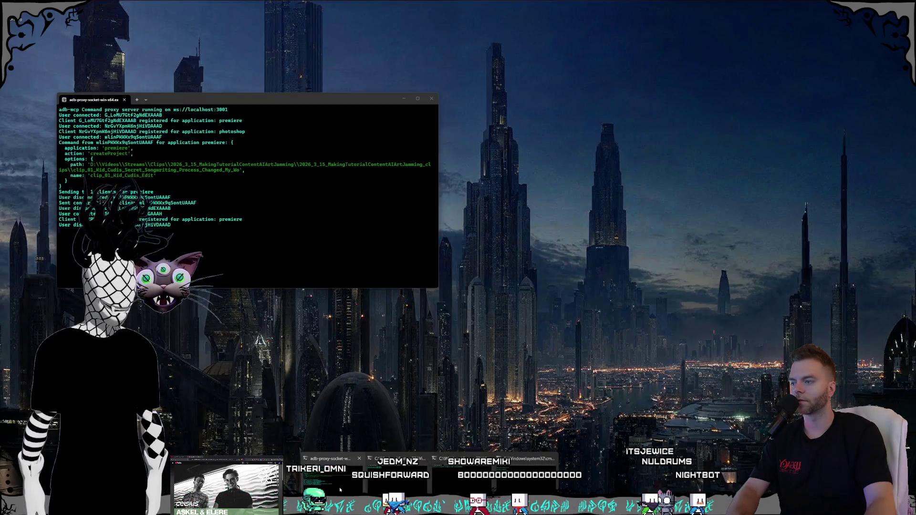
pyautogui.click(339, 488)
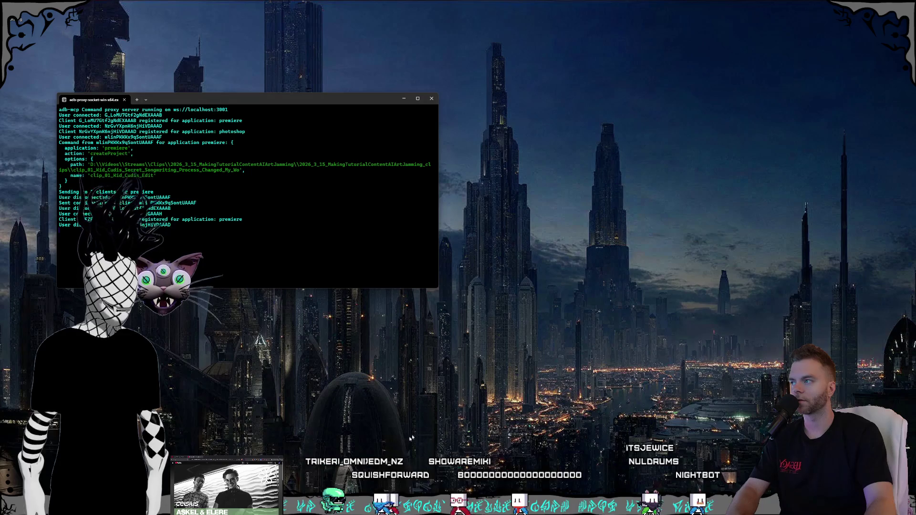
pyautogui.moveTo(252, 102); pyautogui.dragTo(245, 107)
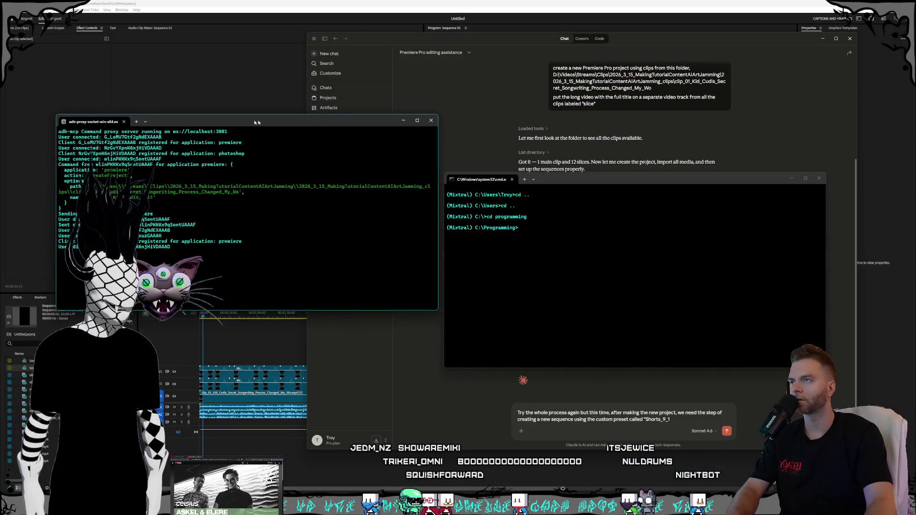
pyautogui.click(398, 104)
pyautogui.moveTo(566, 182)
pyautogui.mouseDown()
pyautogui.moveTo(590, 190)
pyautogui.moveTo(594, 134)
pyautogui.moveTo(586, 139)
pyautogui.mouseUp()
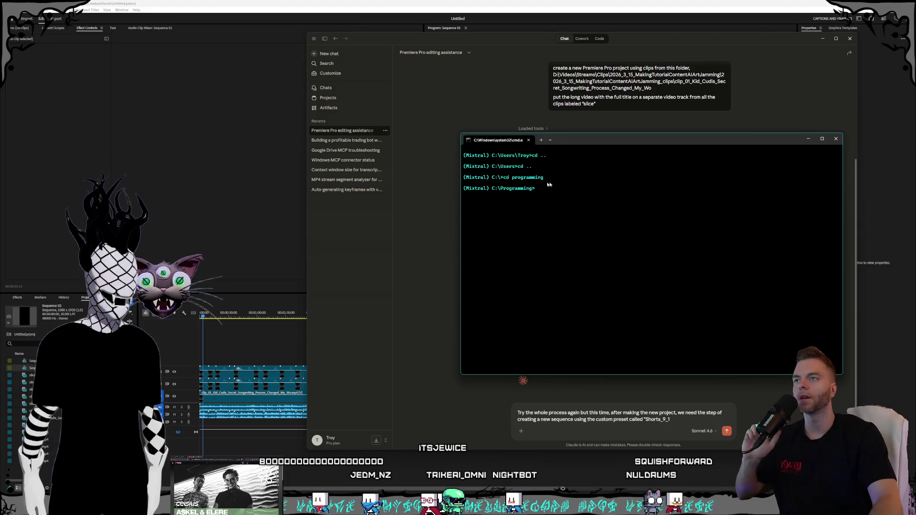
pyautogui.write('cd programming')
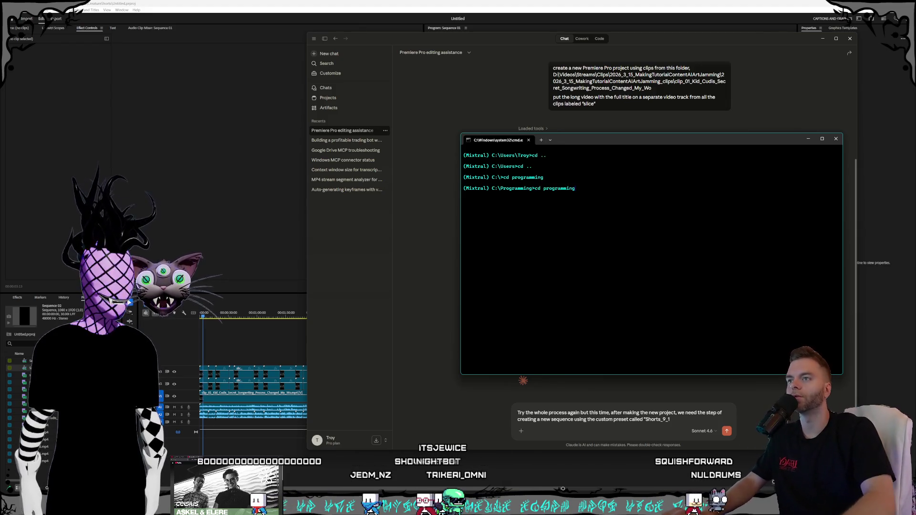
# - Erase the mistyped change-directory command for the StreamClipper folder
pyautogui.press('BackSpace')
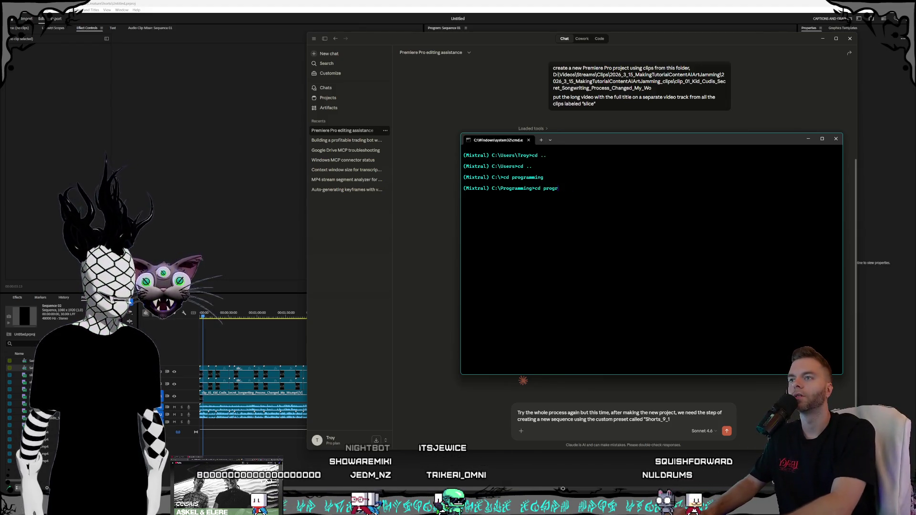
pyautogui.press('BackSpace')
pyautogui.press('BackSpace')
pyautogui.press('BackSpace')
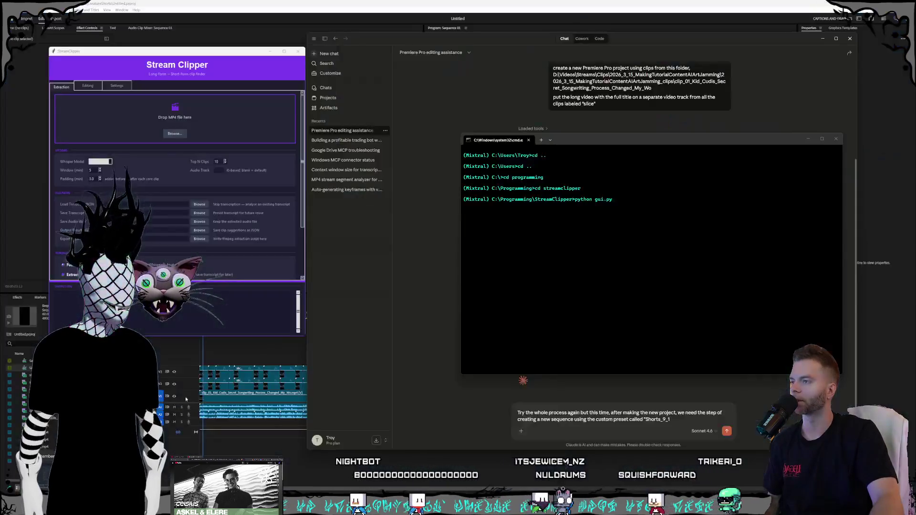
# - Centre the Stream Clipper window to show its extraction settings, then return to Premiere Pro
pyautogui.moveTo(195, 53); pyautogui.dragTo(509, 111)
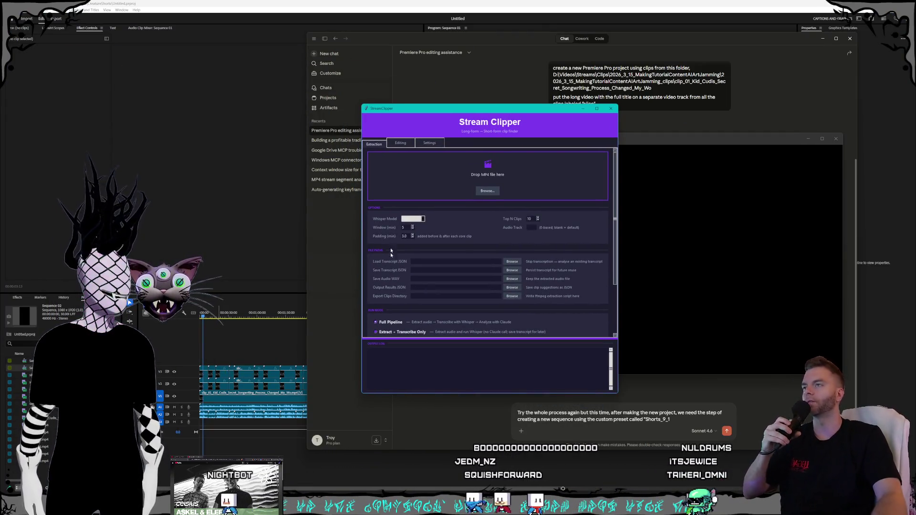
pyautogui.moveTo(417, 110); pyautogui.dragTo(473, 109)
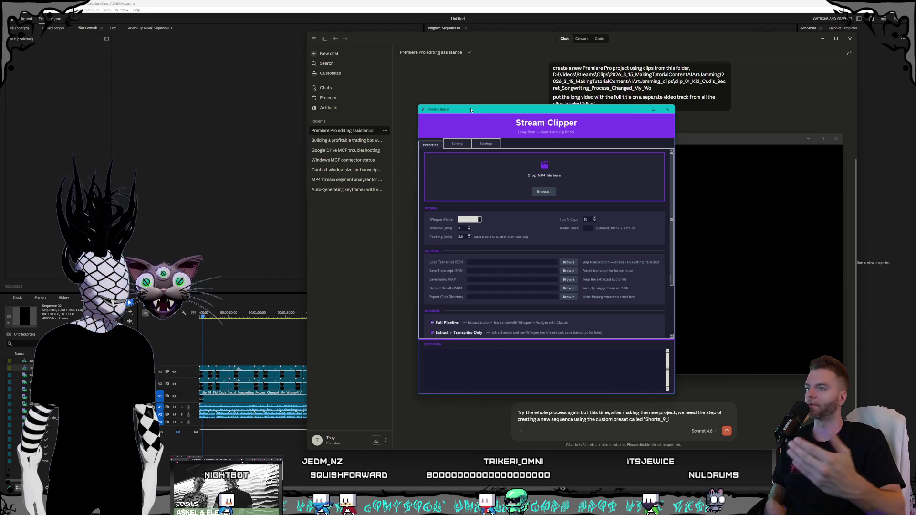
pyautogui.click(471, 110)
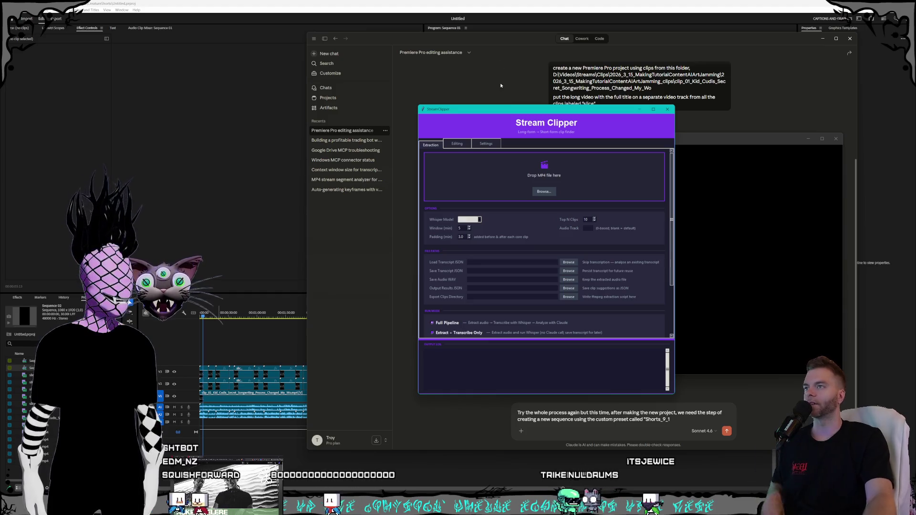
pyautogui.moveTo(482, 111); pyautogui.dragTo(509, 112)
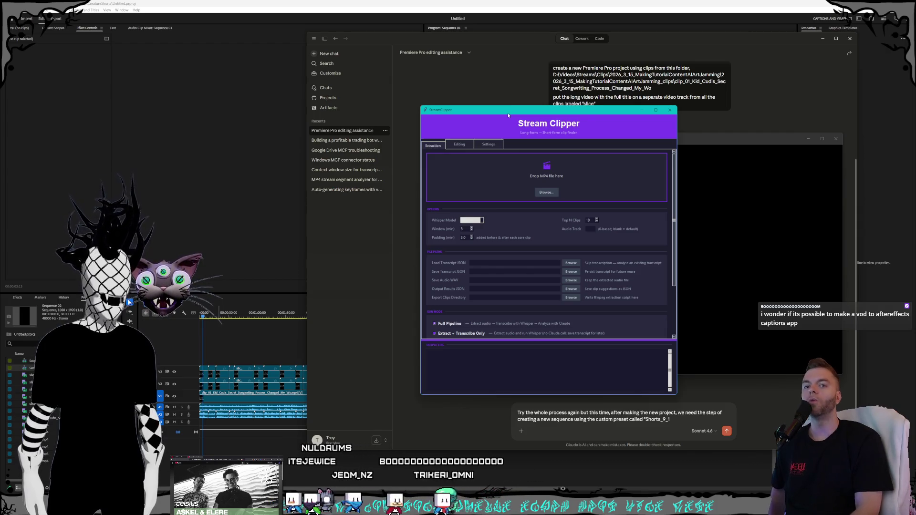
pyautogui.hotkey('alt', 'Tab')
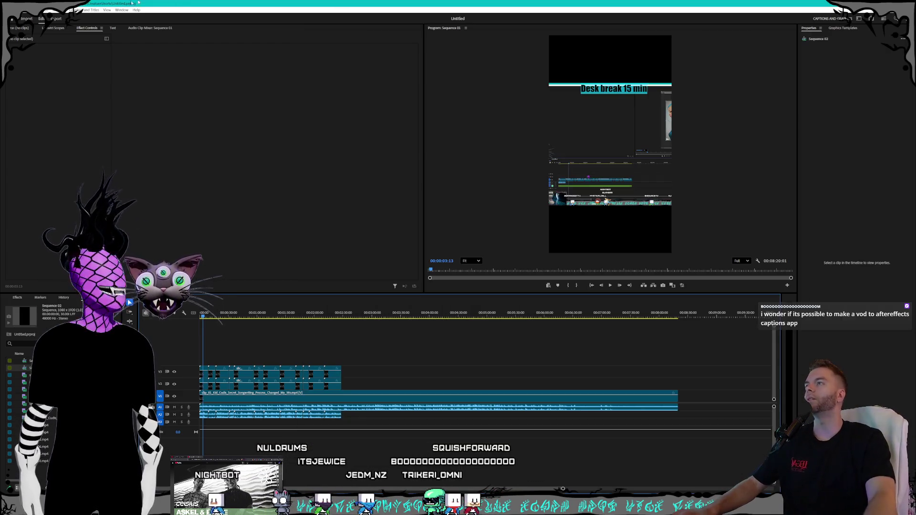
# - Open the recent UsingPhotoshopInpaintingAI project and select the red caption clip on V4
pyautogui.click(16, 9)
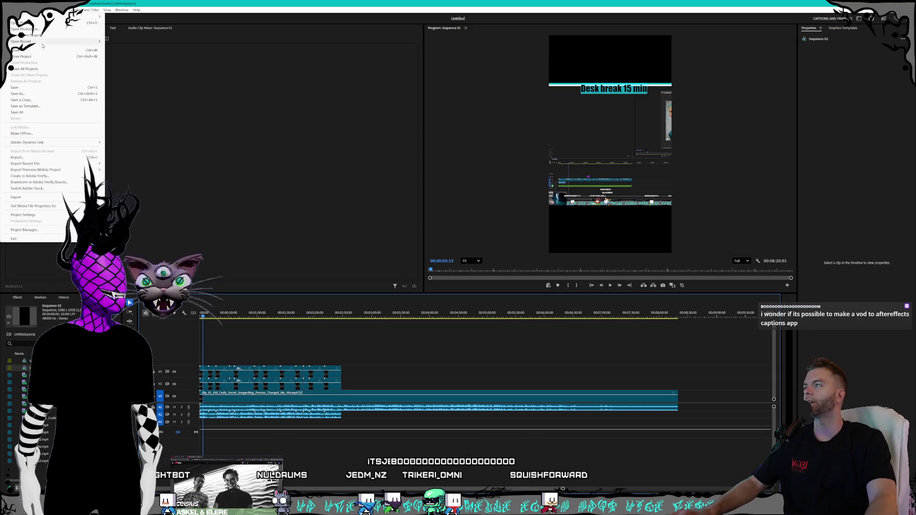
pyautogui.moveTo(21, 41)
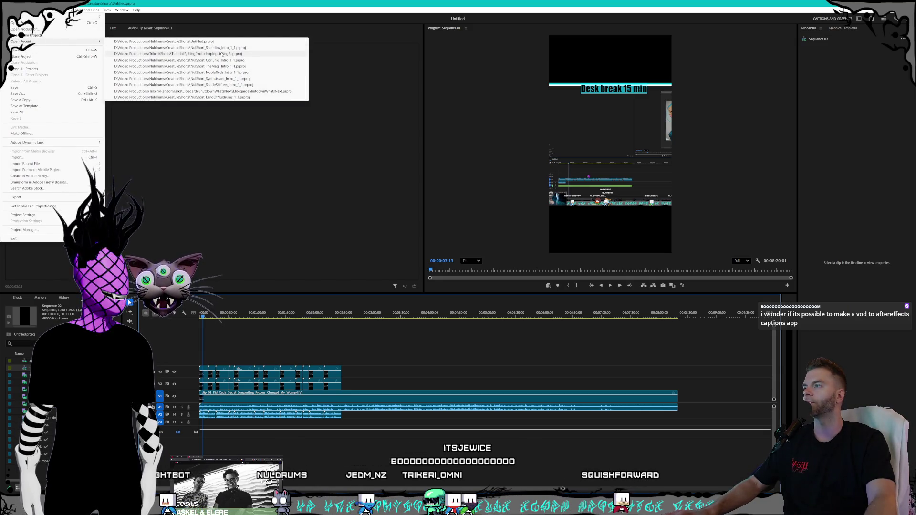
pyautogui.click(222, 54)
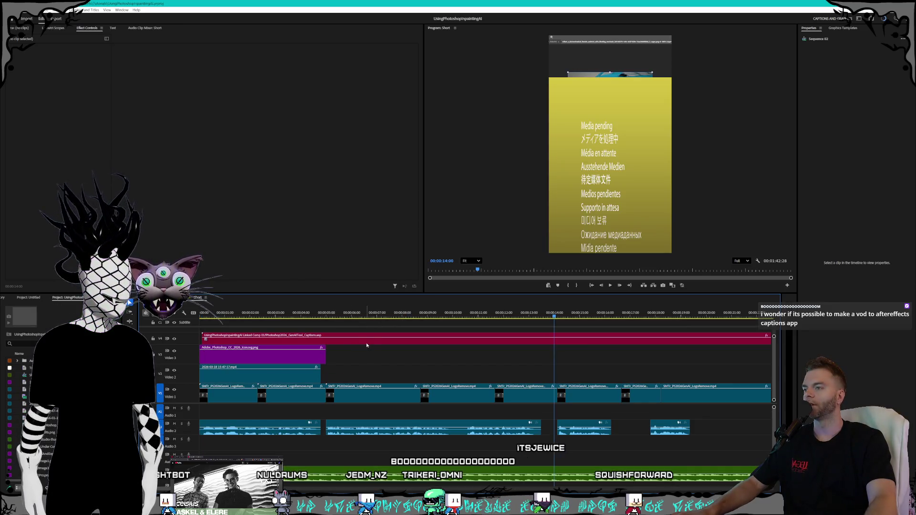
pyautogui.click(371, 341)
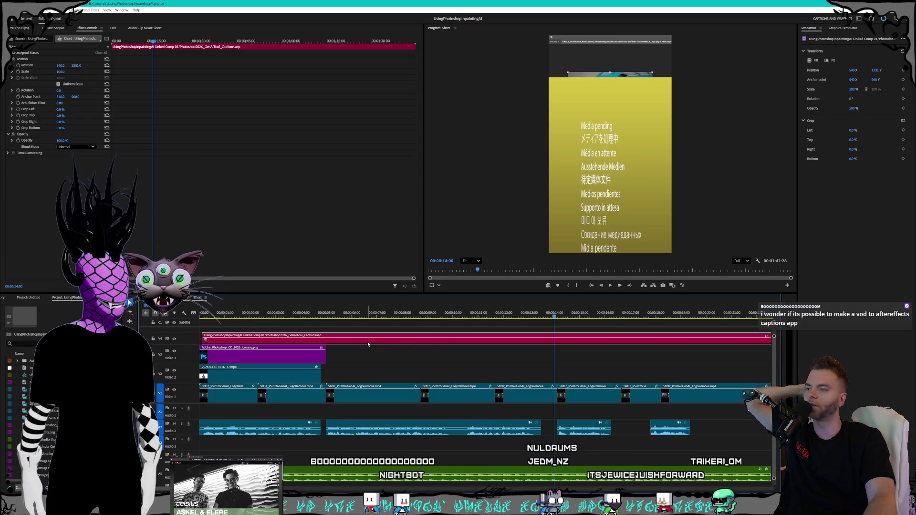
# - Load the caption comp into the Source Monitor and view its Effect Controls transform settings
pyautogui.rightClick(368, 345)
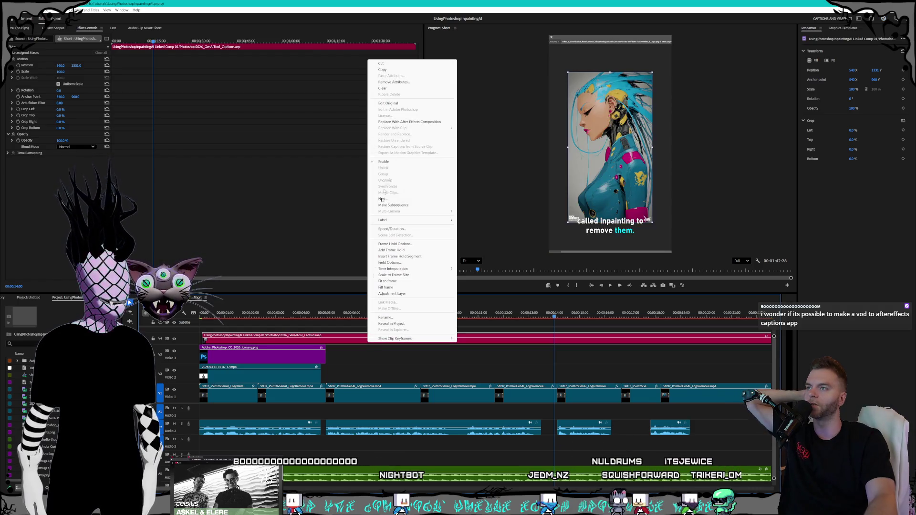
pyautogui.click(351, 346)
pyautogui.doubleClick(351, 337)
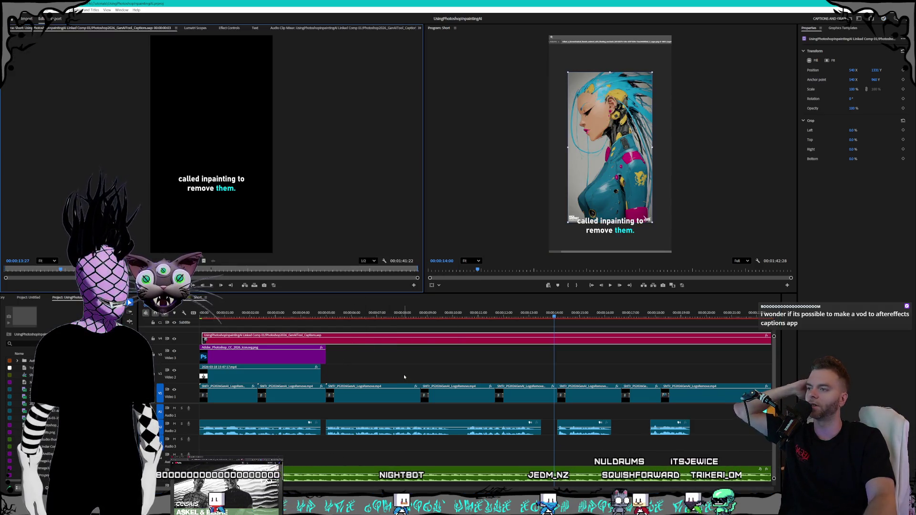
pyautogui.rightClick(368, 344)
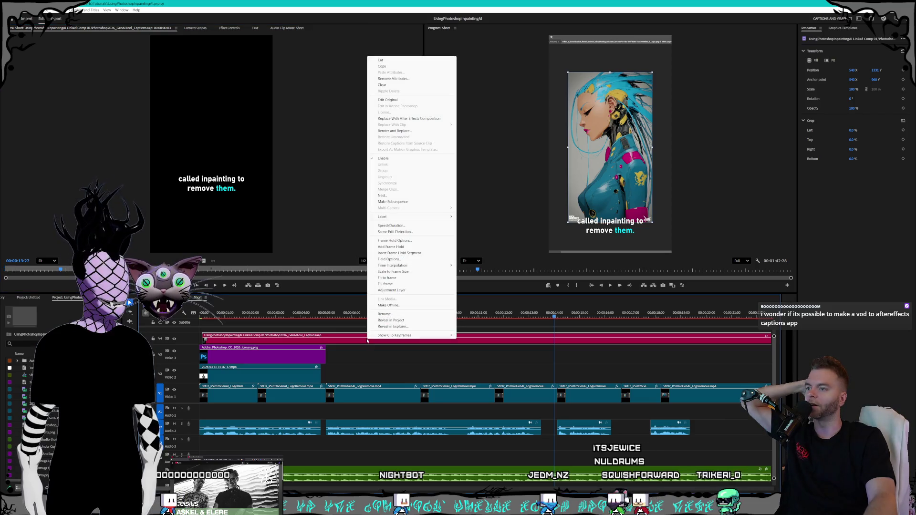
pyautogui.click(259, 135)
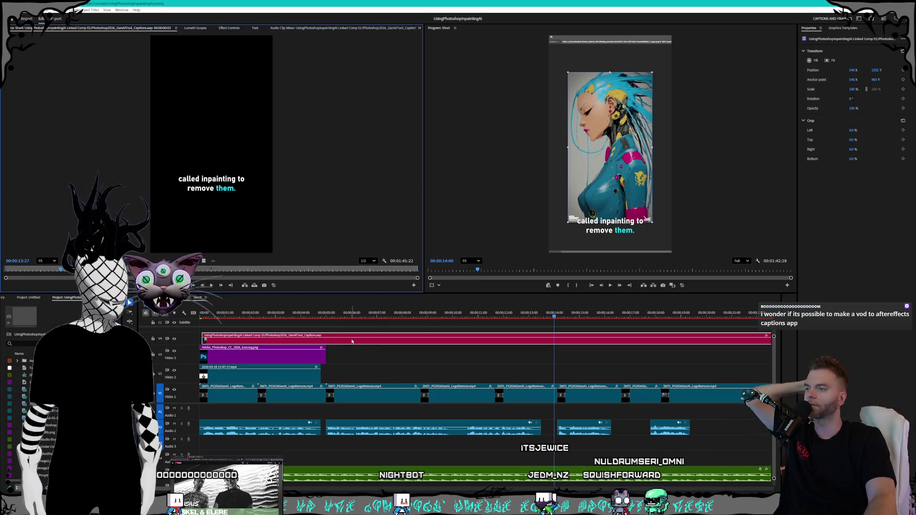
pyautogui.click(196, 30)
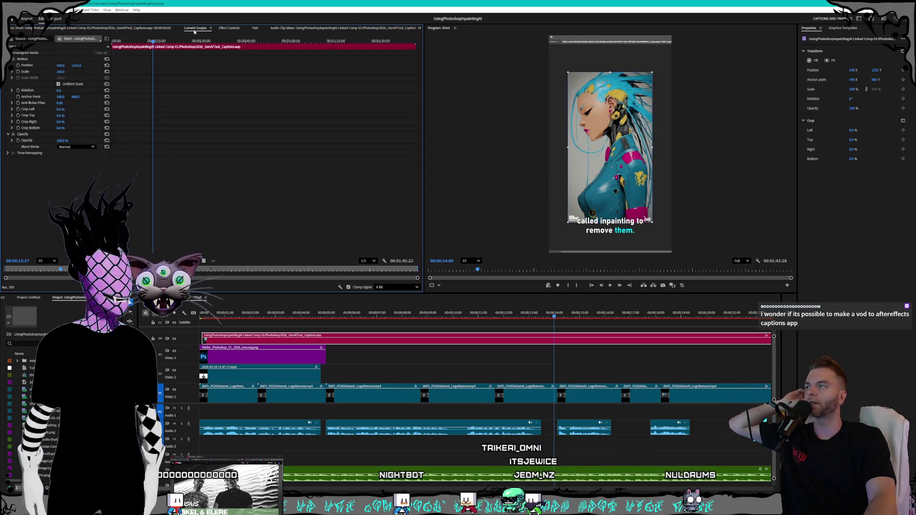
# - Flip through the Source Monitor, Lumetri Scopes and Effect Controls panels for the caption clip
pyautogui.click(136, 29)
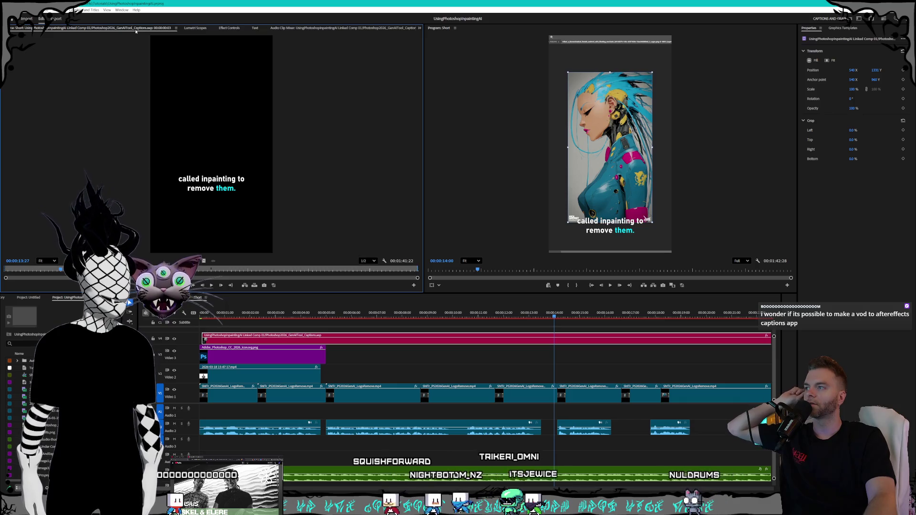
pyautogui.click(200, 29)
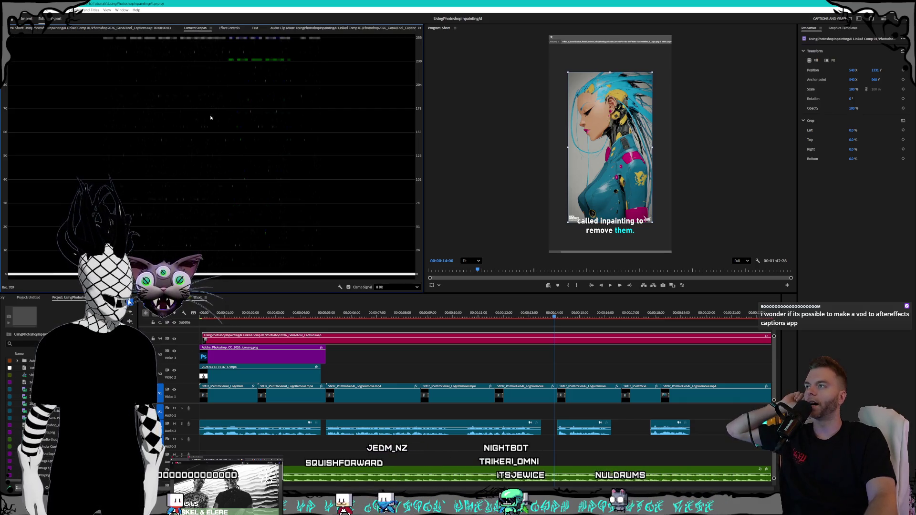
pyautogui.click(229, 27)
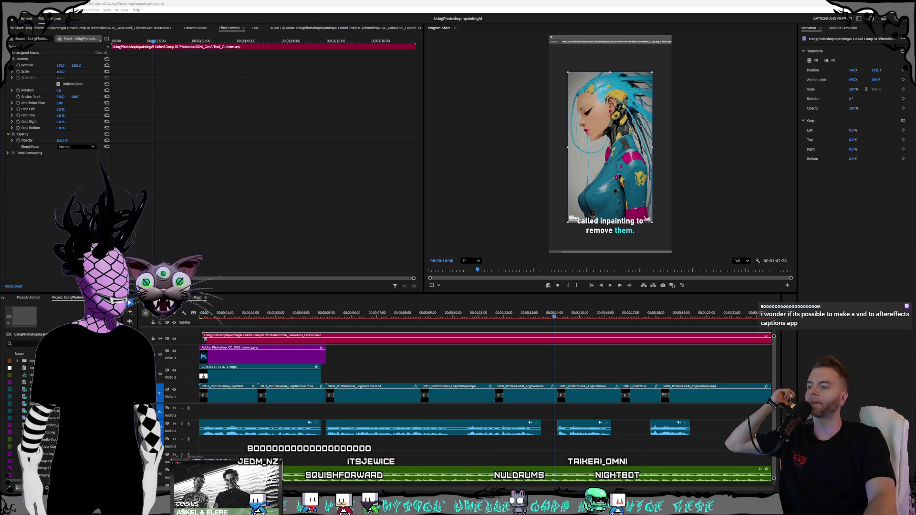
# - Bring up the UXP Developer Tools window with the Premiere MCP Agent plugin, then the browser
pyautogui.hotkey('alt', 'Tab')
pyautogui.moveTo(447, 121); pyautogui.dragTo(454, 113)
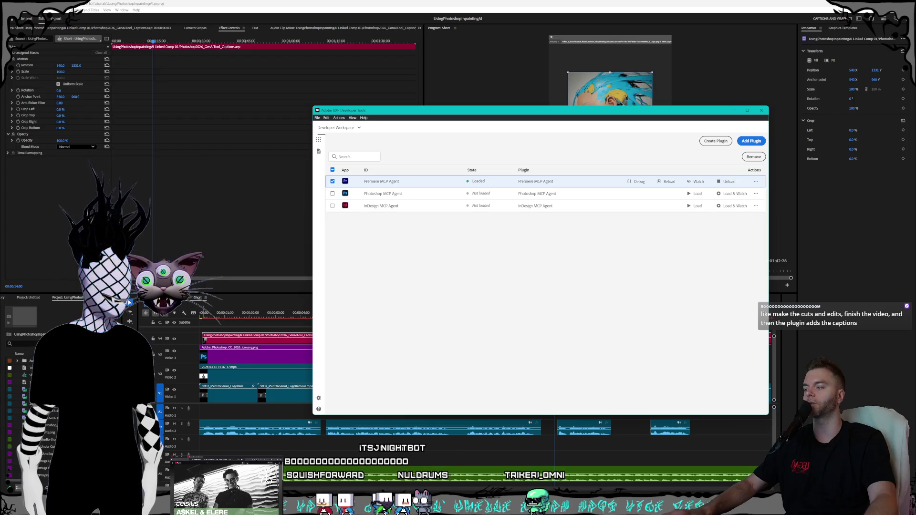
pyautogui.hotkey('alt', 'Tab')
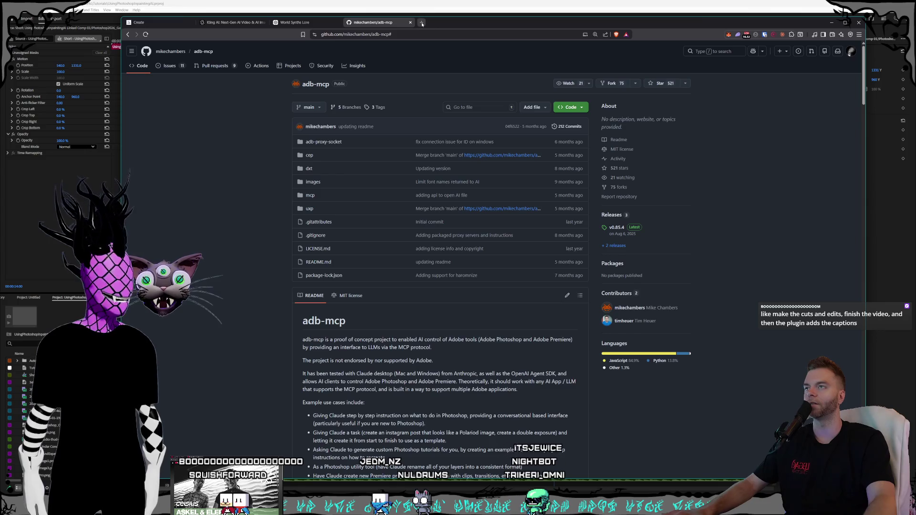
# - Leave the adb-mcp GitHub repository page for a fresh new browser tab
pyautogui.click(421, 22)
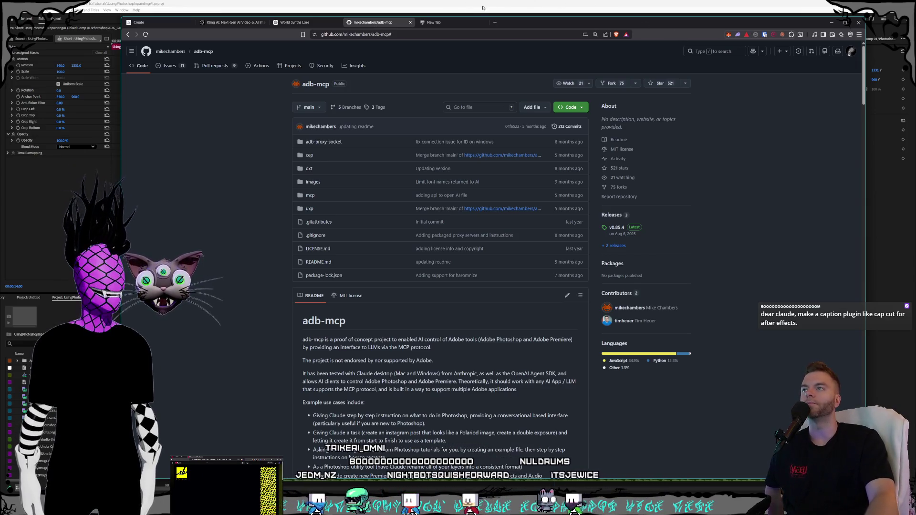
pyautogui.click(451, 22)
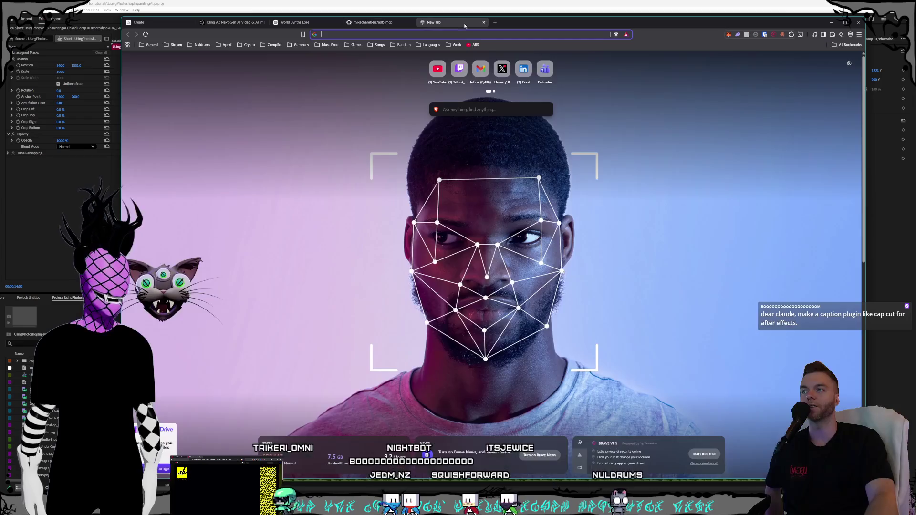
# - Search the web for 'captioneer' to reach captioneer.com, then return to After Effects
pyautogui.click(397, 24)
pyautogui.click(456, 24)
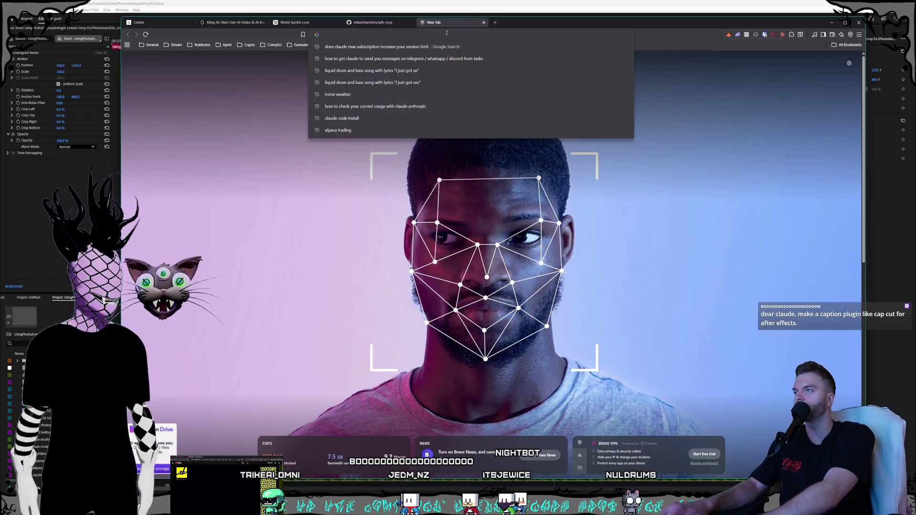
pyautogui.write('captioneer')
pyautogui.press('Return')
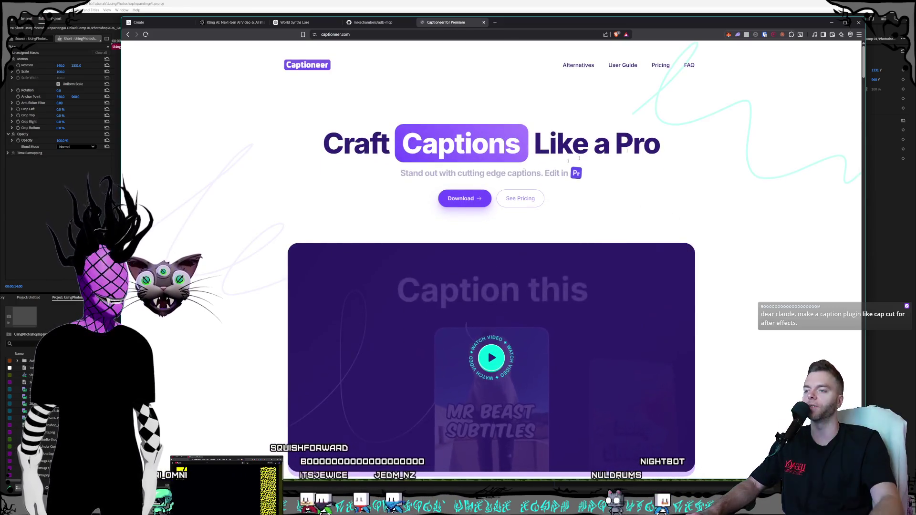
pyautogui.hotkey('alt', 'Tab')
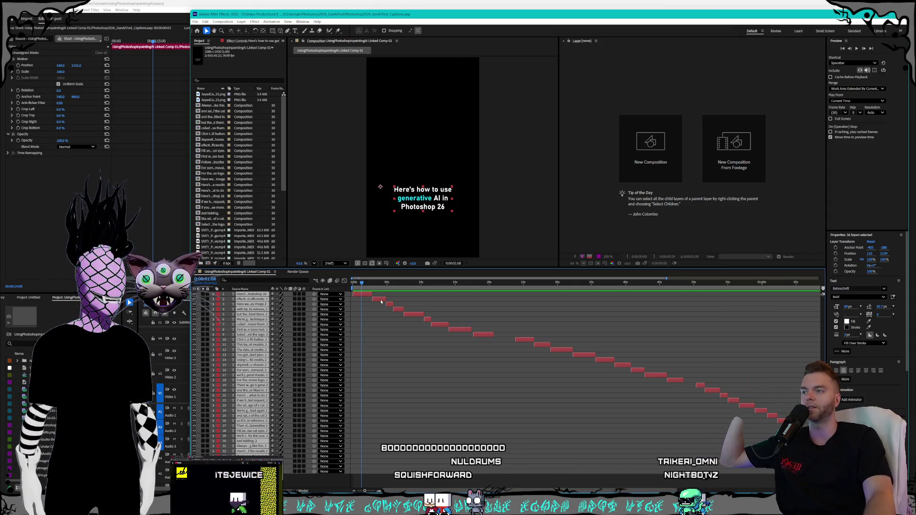
# - Reveal the first caption layer's text properties and expand its Animator 1 and Range Selector 1
pyautogui.press('F2')
pyautogui.click(218, 294)
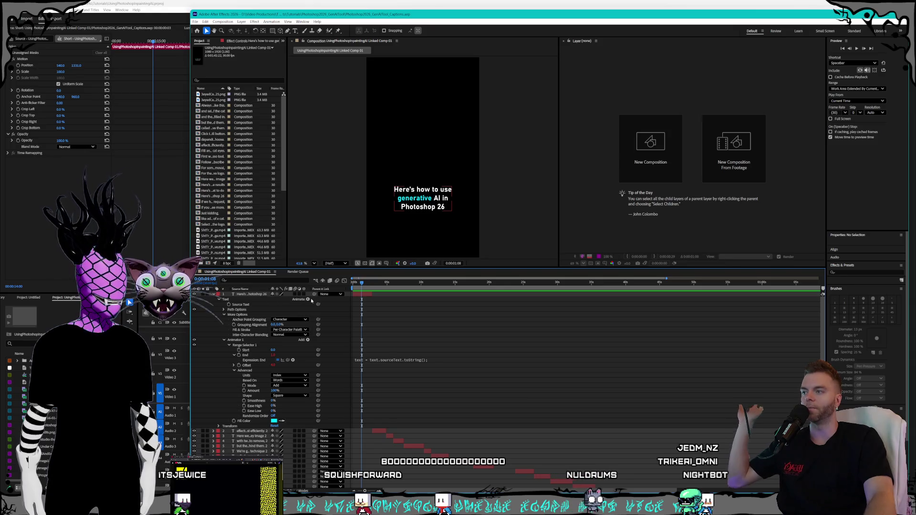
pyautogui.click(309, 301)
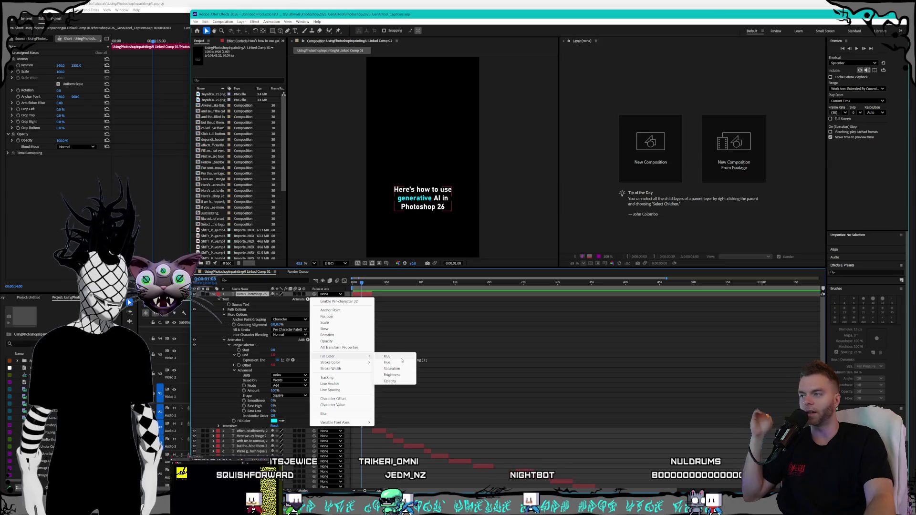
pyautogui.click(245, 343)
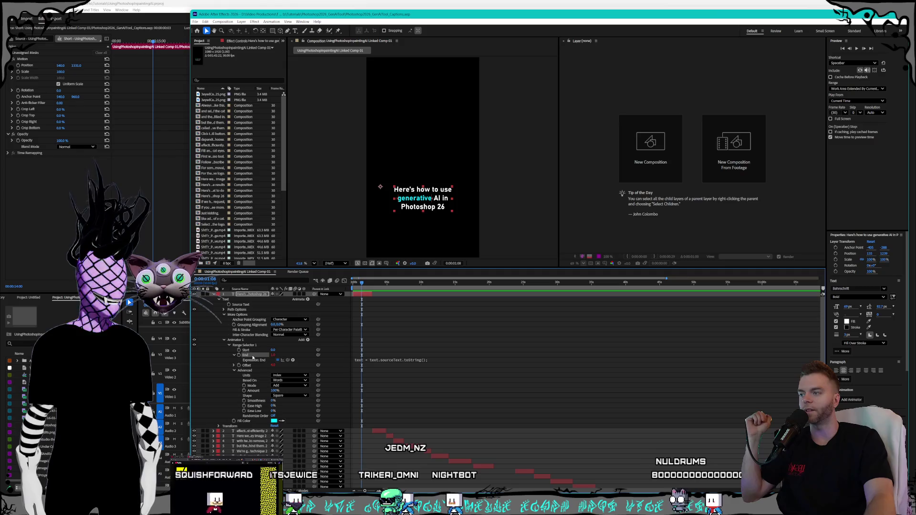
# - Give the Range Selector End property a word-count expression via Edit Expression
pyautogui.click(252, 356)
pyautogui.click(254, 356)
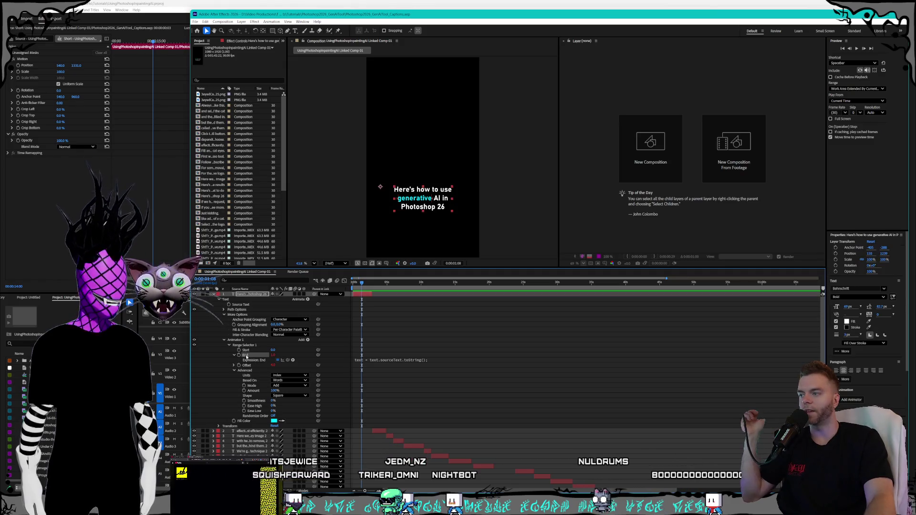
pyautogui.rightClick(245, 358)
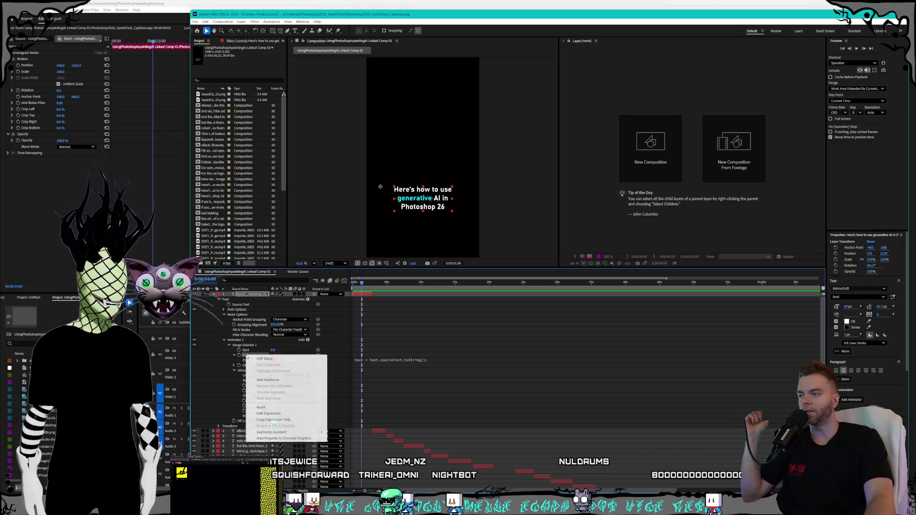
pyautogui.click(268, 414)
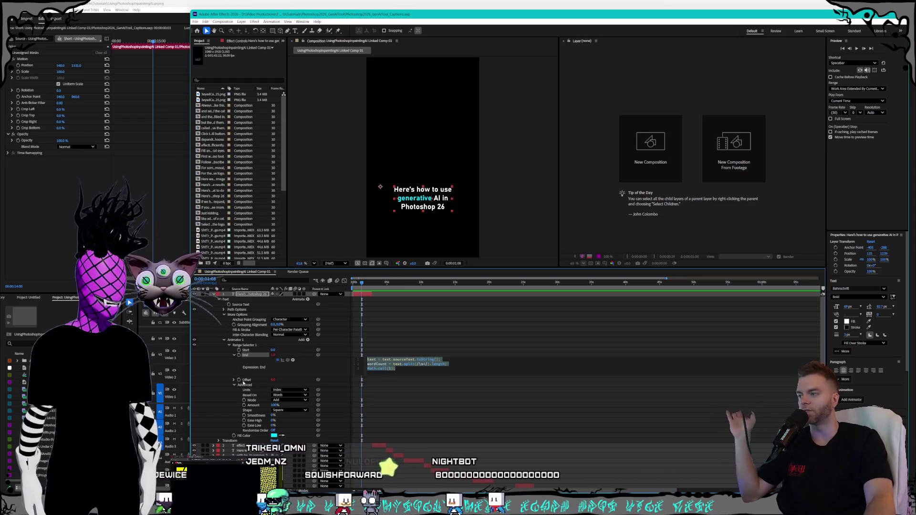
pyautogui.click(236, 382)
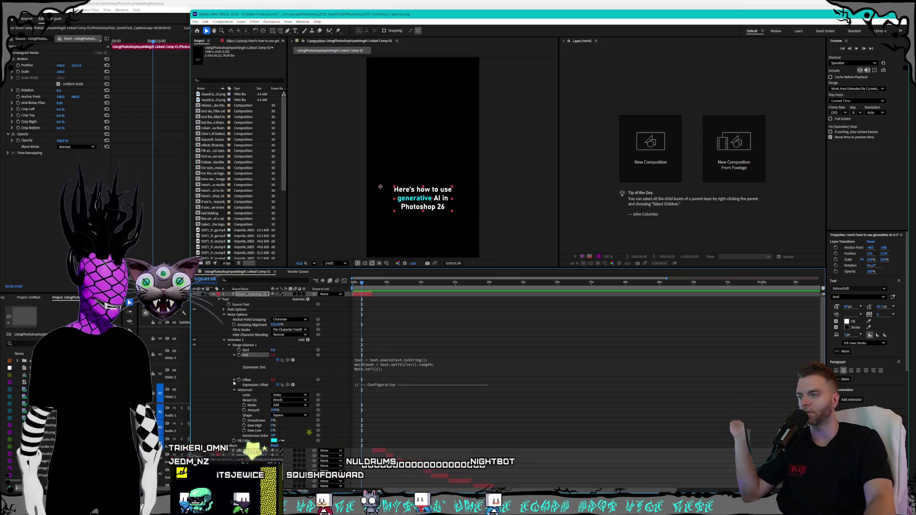
pyautogui.rightClick(238, 380)
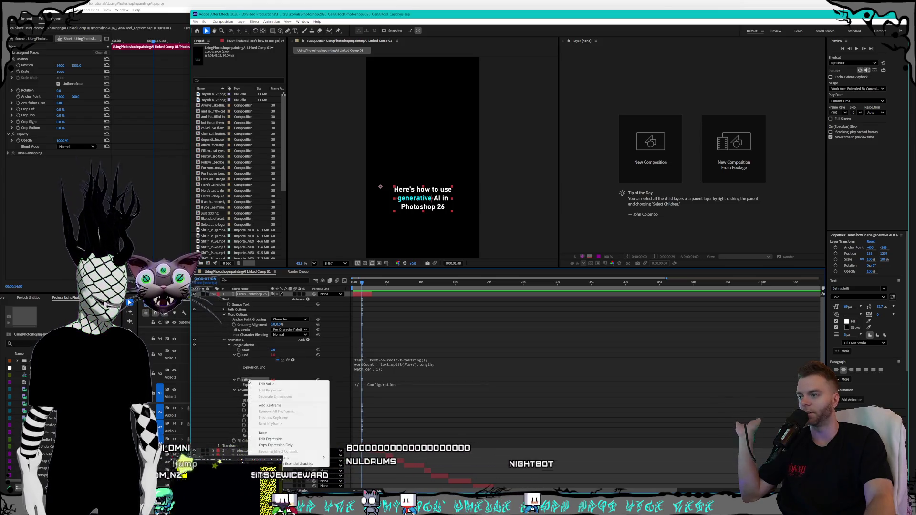
# - Enter the word-by-word timing script as the Range Selector Offset expression, review it enlarged, and apply it
pyautogui.click(271, 438)
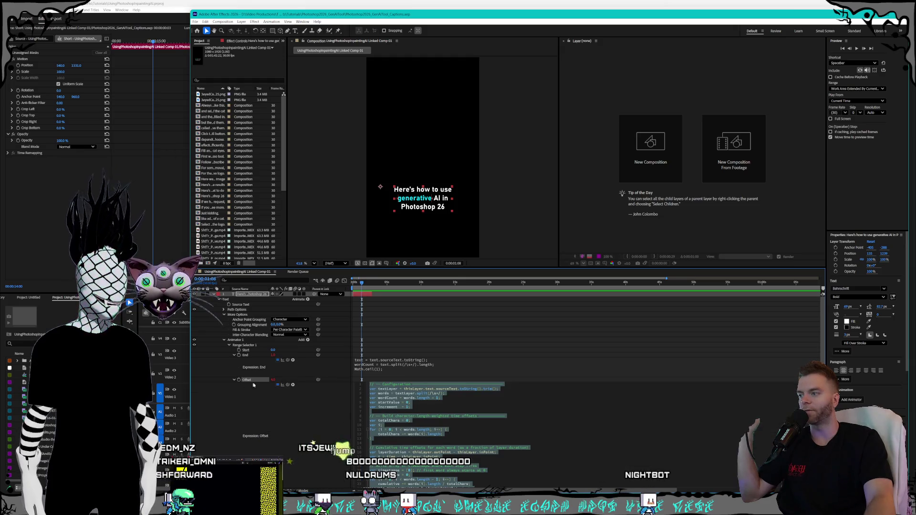
pyautogui.scroll(-3, 253, 385)
pyautogui.scroll(-3, 459, 367)
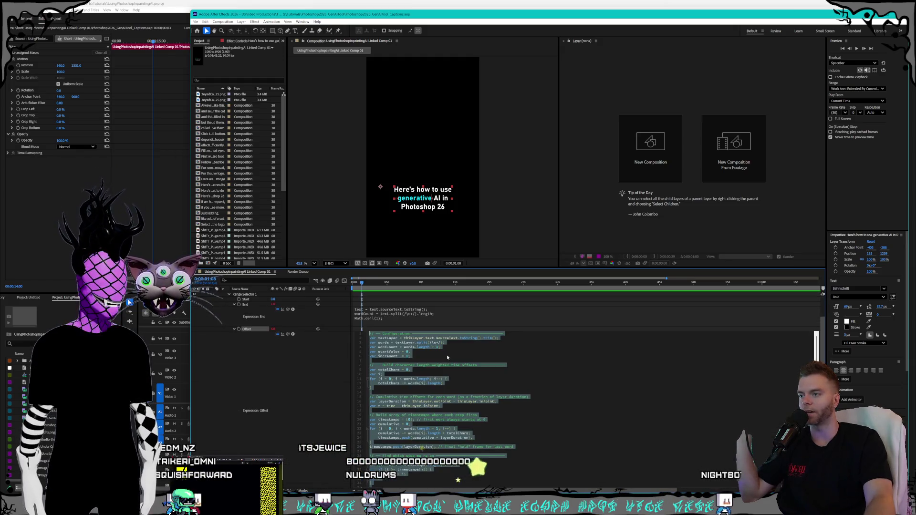
pyautogui.scroll(-1, 460, 383)
pyautogui.scroll(-1, 460, 383)
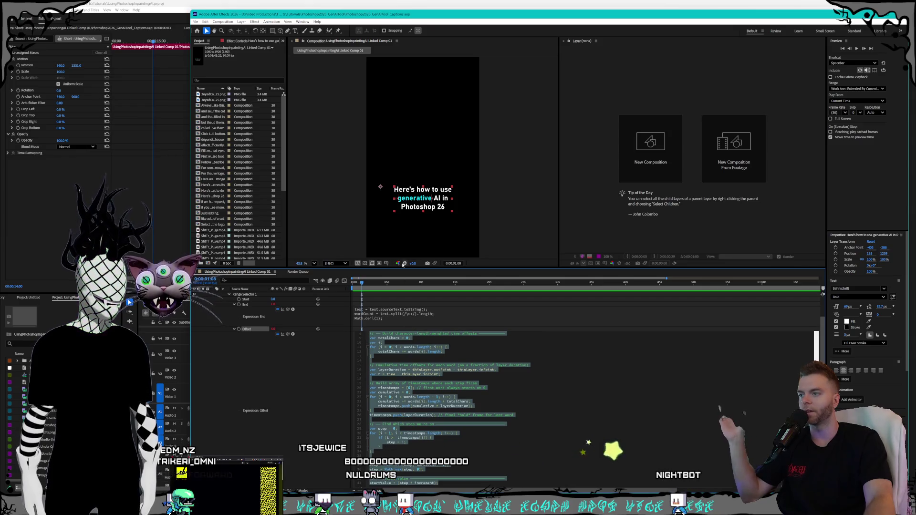
pyautogui.moveTo(495, 267); pyautogui.dragTo(496, 199)
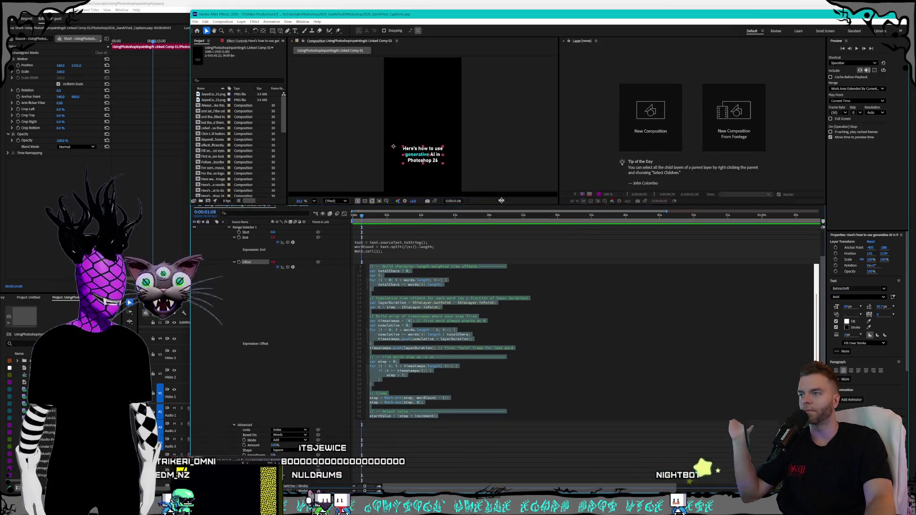
pyautogui.scroll(2, 454, 376)
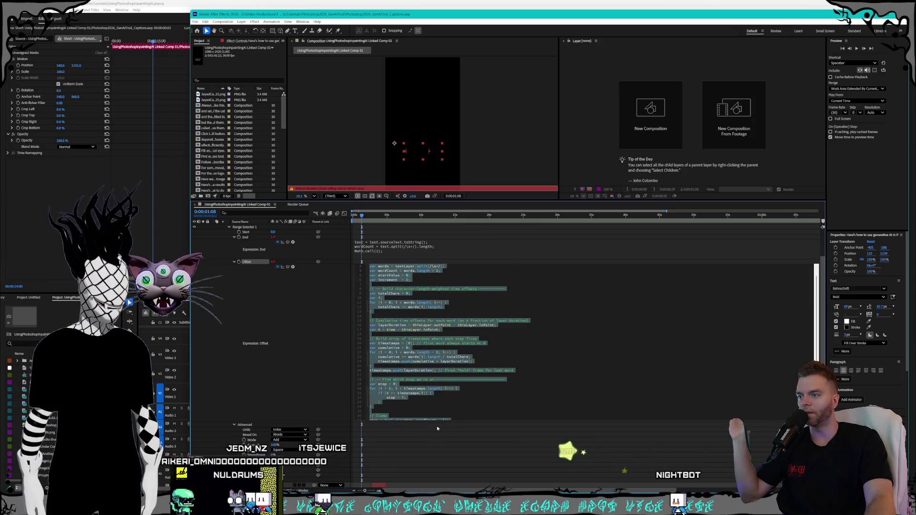
pyautogui.moveTo(441, 422); pyautogui.dragTo(438, 460)
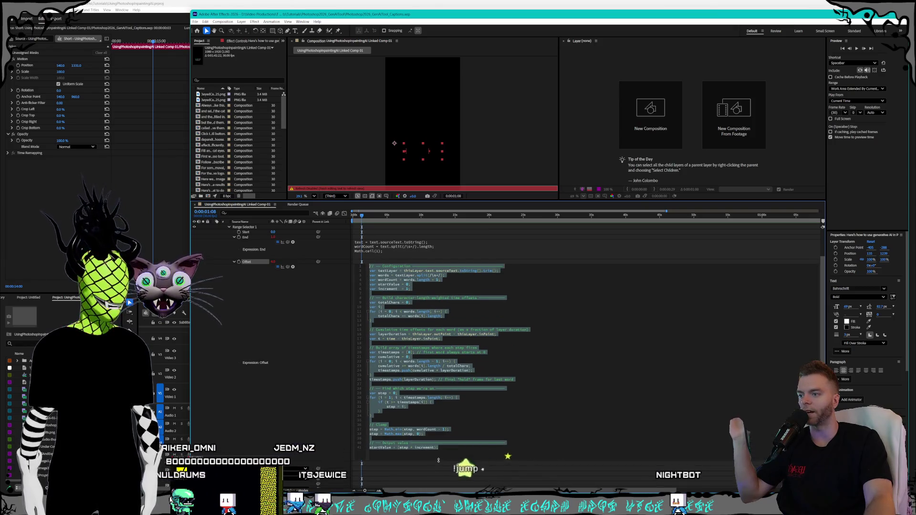
pyautogui.click(455, 444)
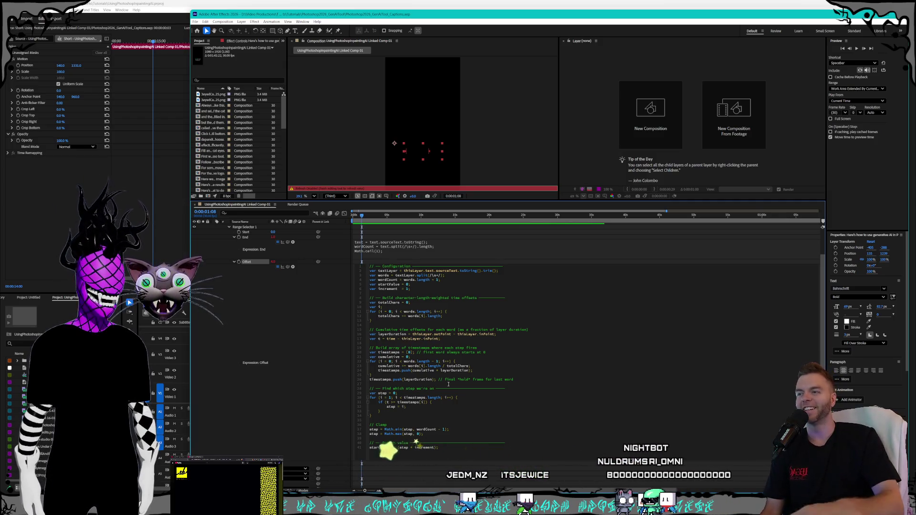
pyautogui.moveTo(459, 447); pyautogui.dragTo(347, 276)
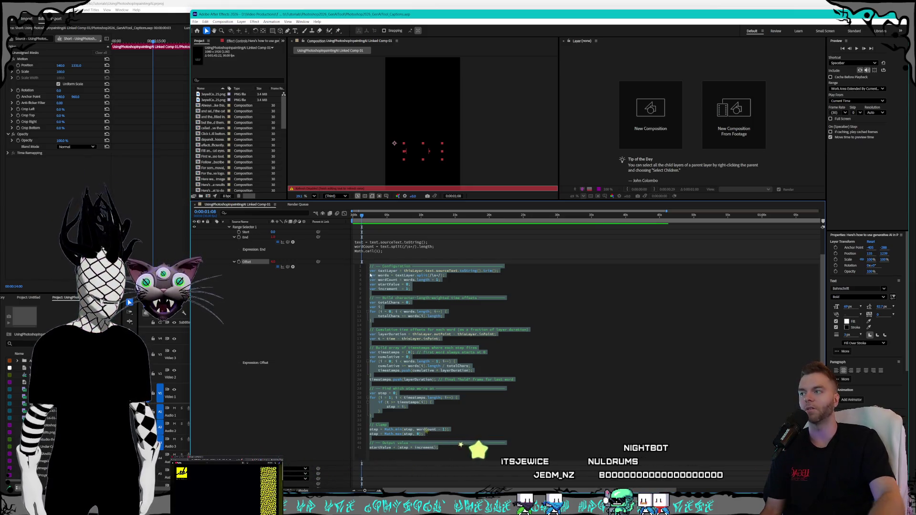
pyautogui.click(448, 290)
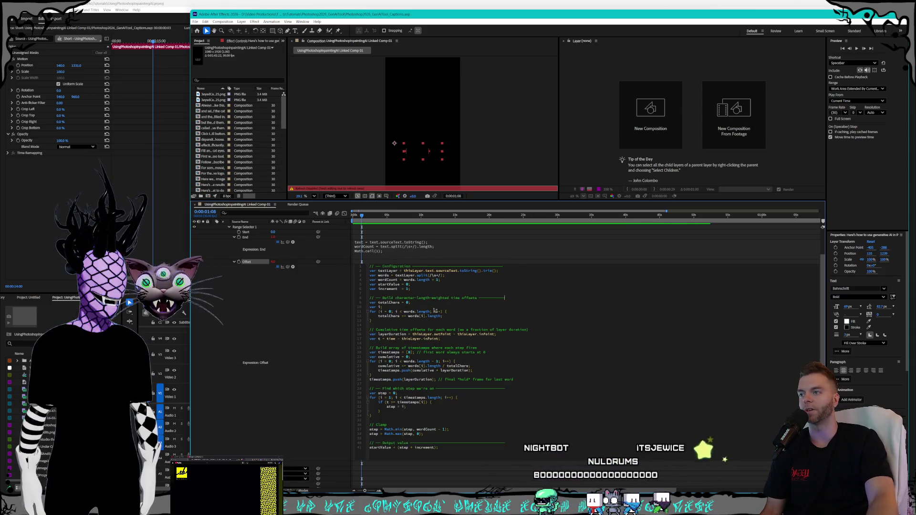
pyautogui.click(234, 263)
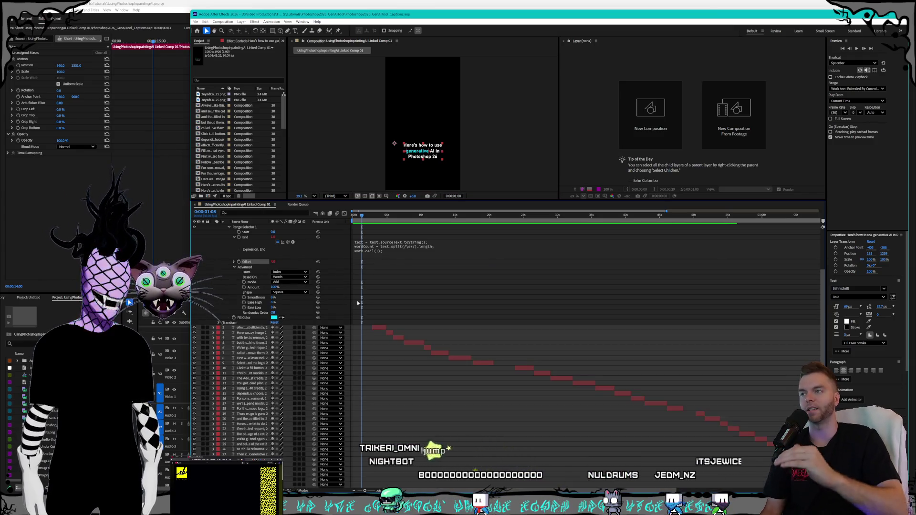
pyautogui.scroll(3, 350, 366)
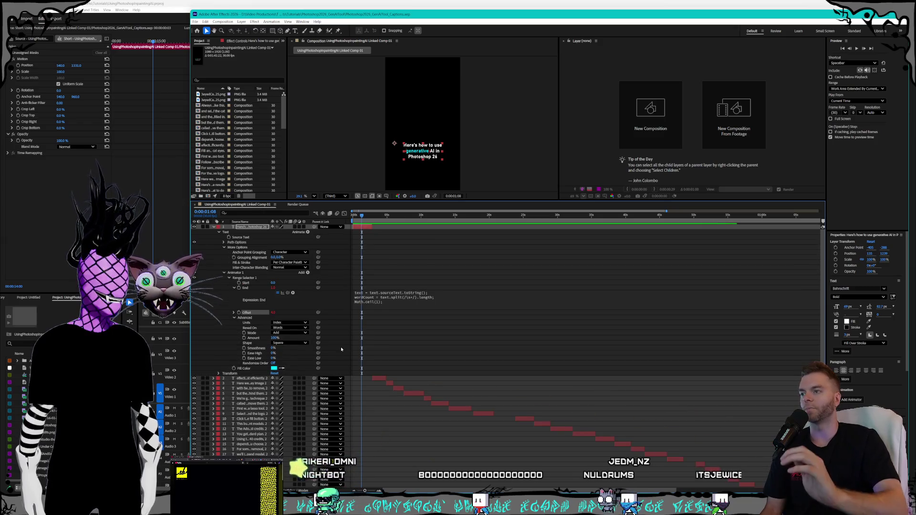
# - Collapse the End expression code in the timeline and bring Premiere Pro to the front
pyautogui.click(235, 288)
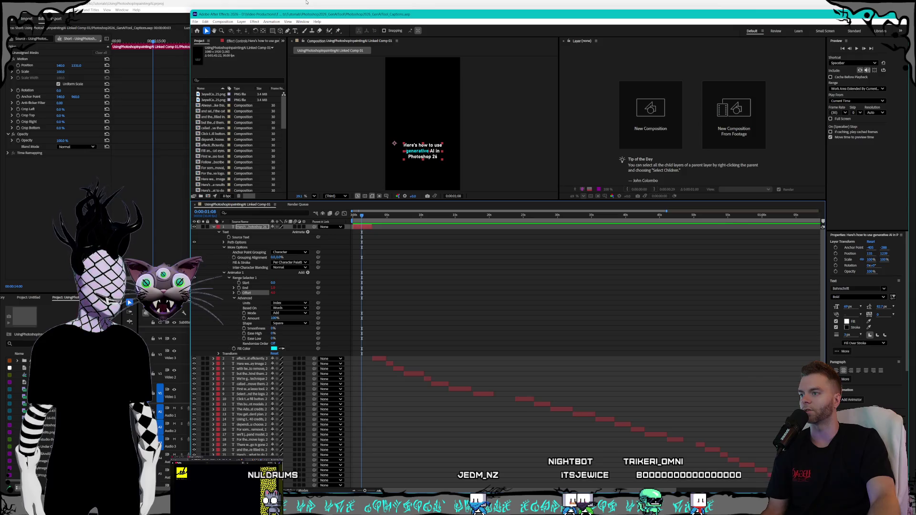
pyautogui.click(307, 2)
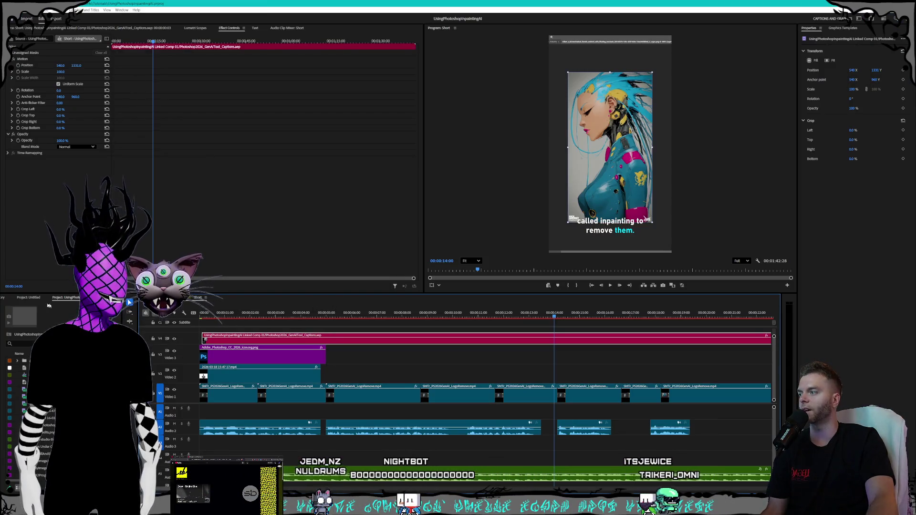
# - Open the recent NulShort_Sneerlins_Intro project with its word-by-word caption timeline
pyautogui.click(130, 303)
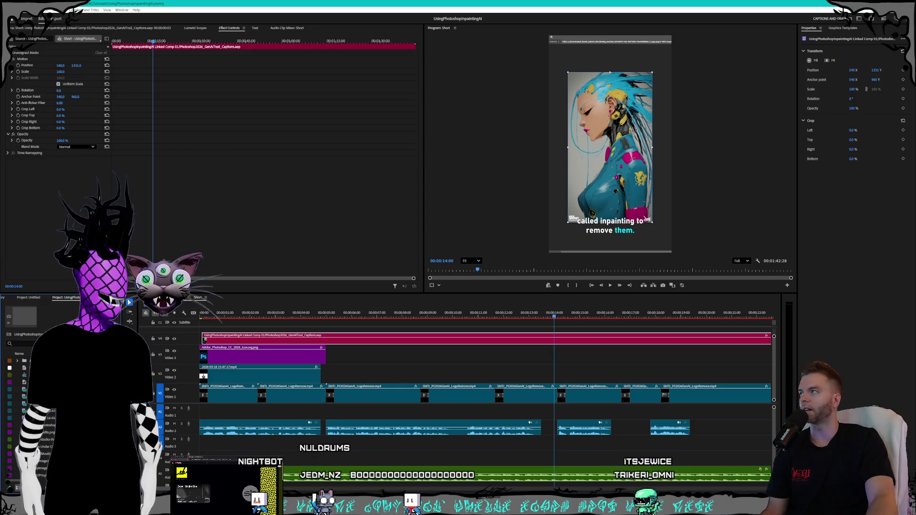
pyautogui.click(17, 9)
pyautogui.moveTo(21, 40)
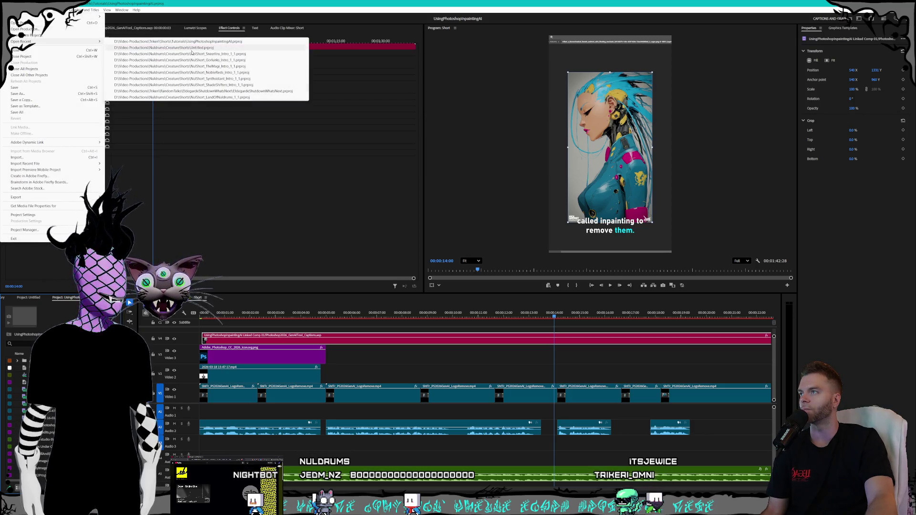
pyautogui.click(197, 54)
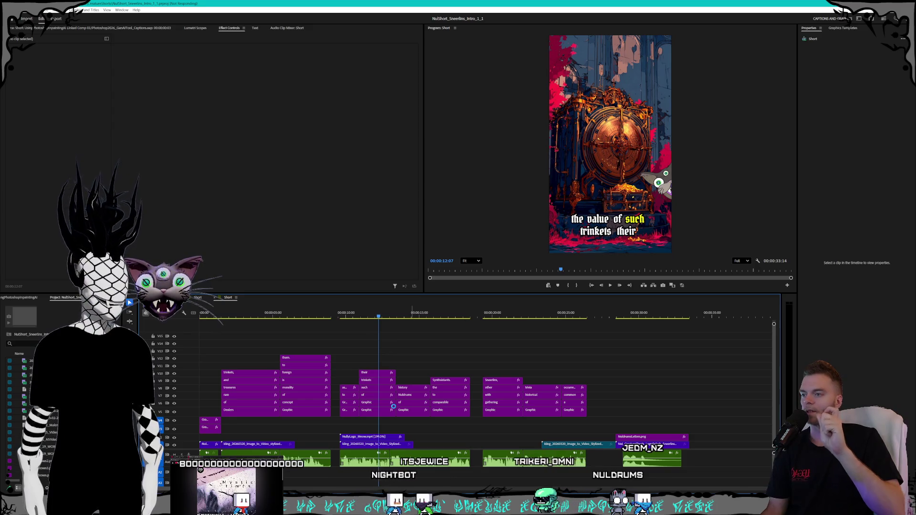
# - Select successive caption graphic clips, including the 'value' word, scrubbing to later caption moments
pyautogui.press('Up')
pyautogui.press('Up')
pyautogui.click(391, 403)
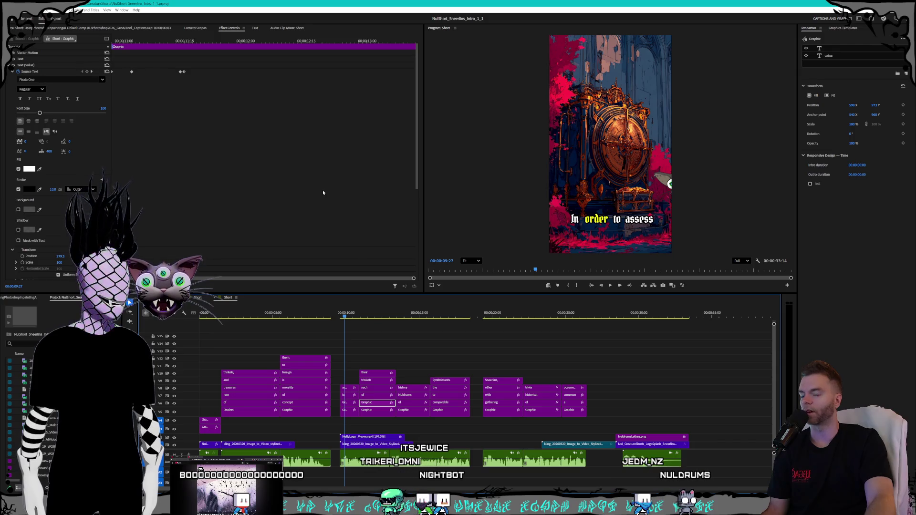
pyautogui.click(383, 410)
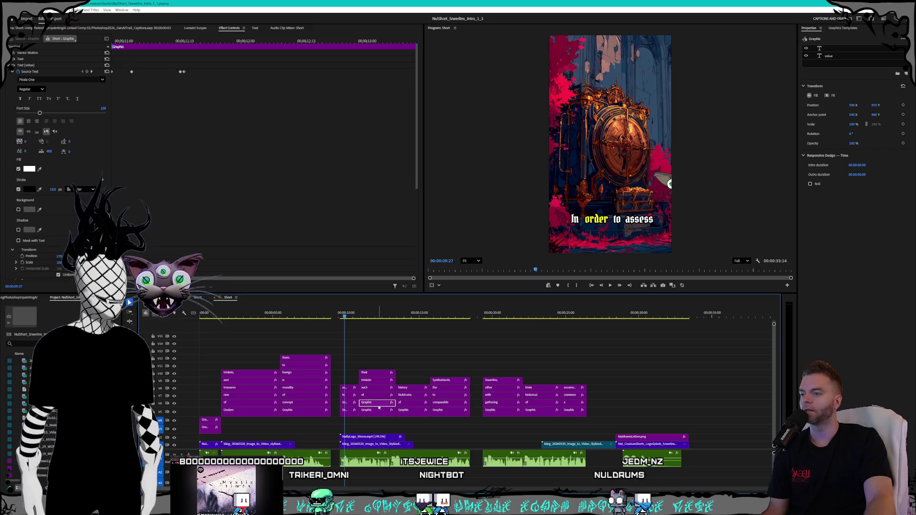
pyautogui.click(364, 320)
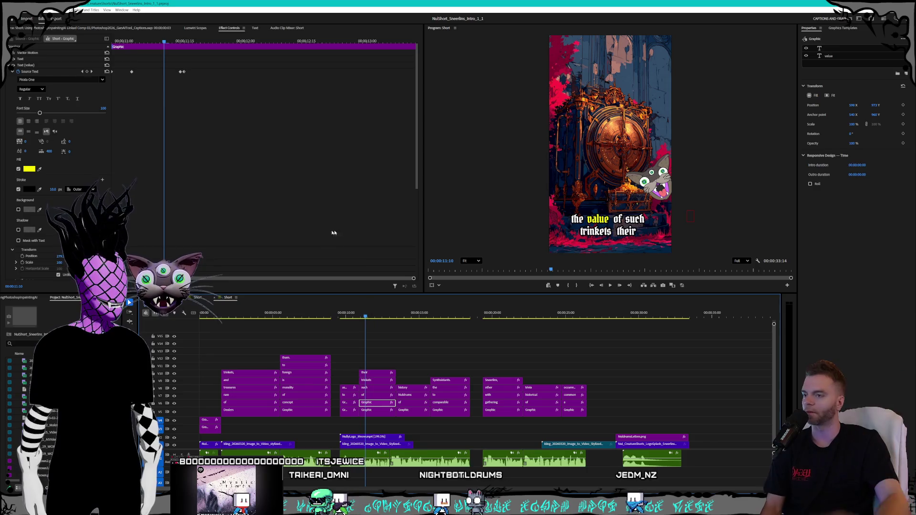
pyautogui.click(374, 411)
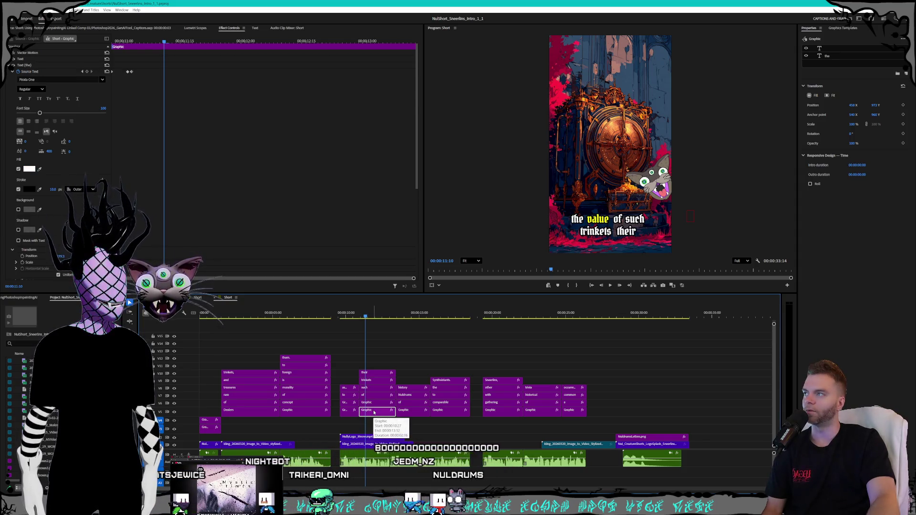
pyautogui.click(378, 404)
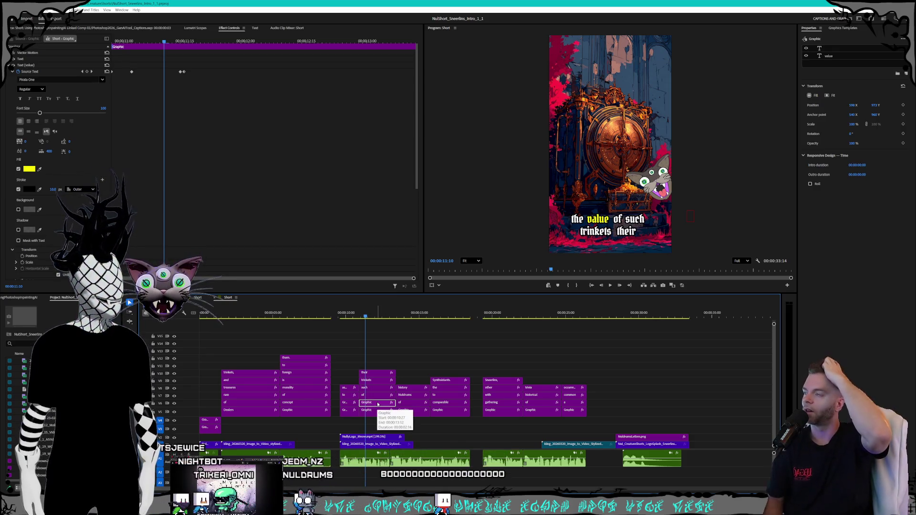
pyautogui.click(216, 348)
# - Review the Dealers, morality, 'In order to assess' and 'value of such trinkets' captions, clear the selection and switch to Captioneer
pyautogui.click(246, 409)
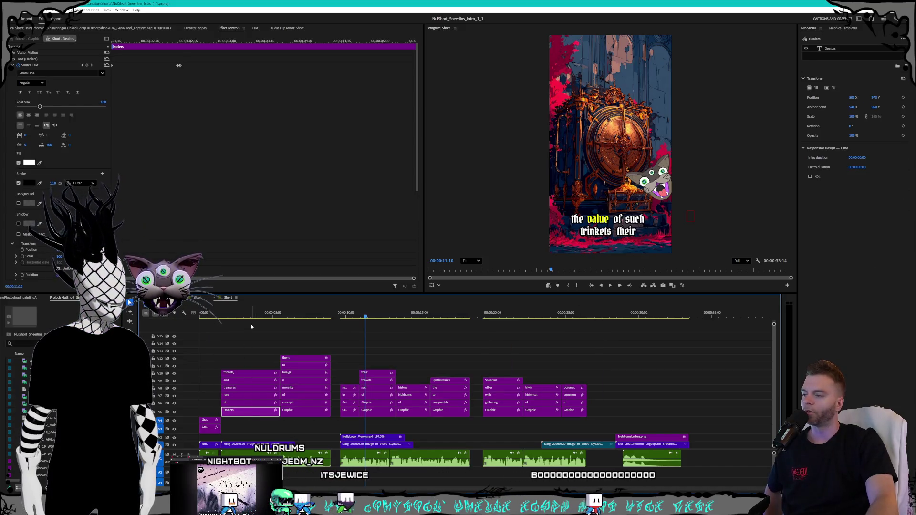
pyautogui.click(304, 316)
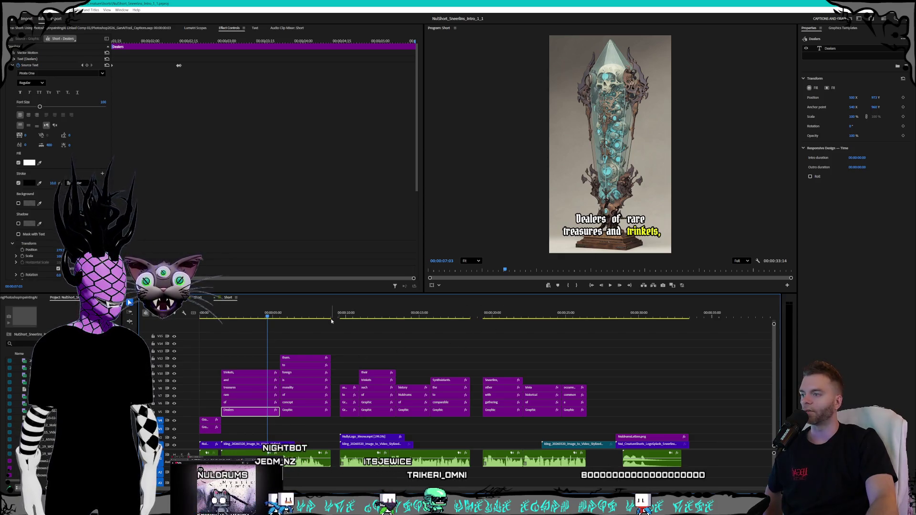
pyautogui.click(292, 316)
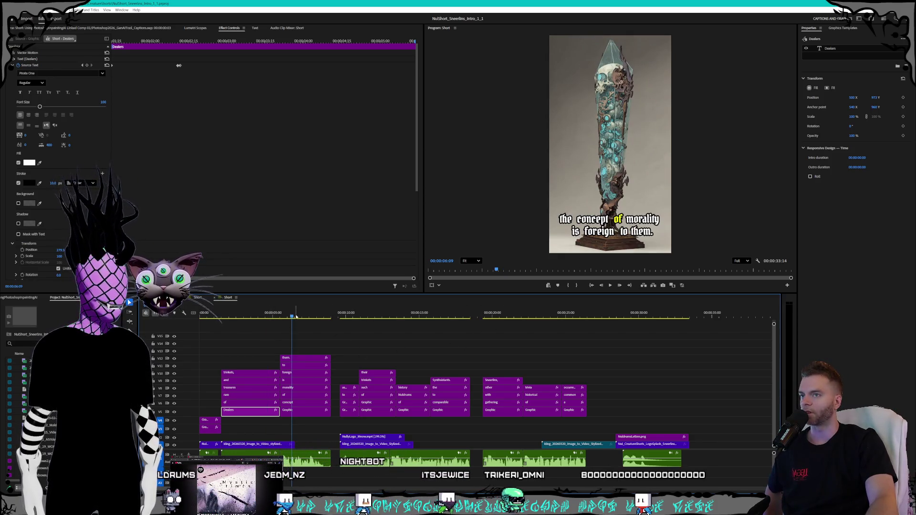
pyautogui.click(355, 315)
pyautogui.click(371, 313)
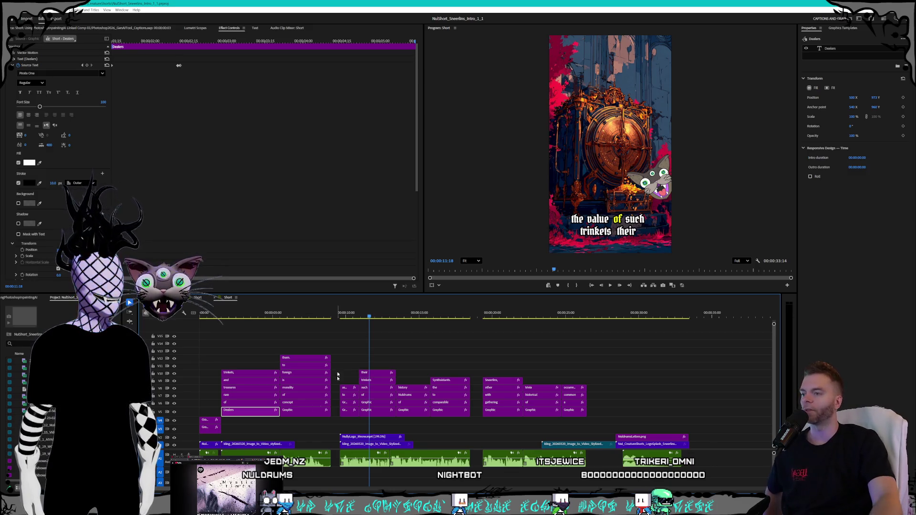
pyautogui.click(377, 412)
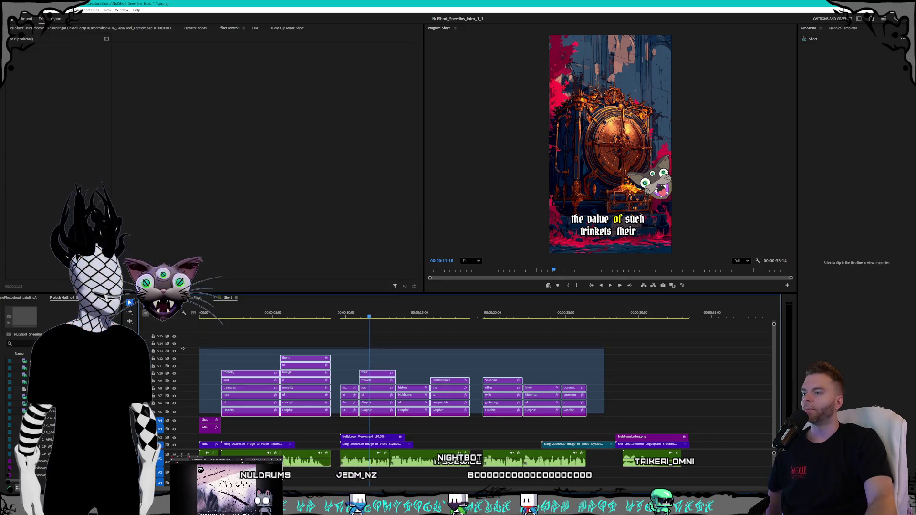
pyautogui.moveTo(613, 410); pyautogui.dragTo(200, 325)
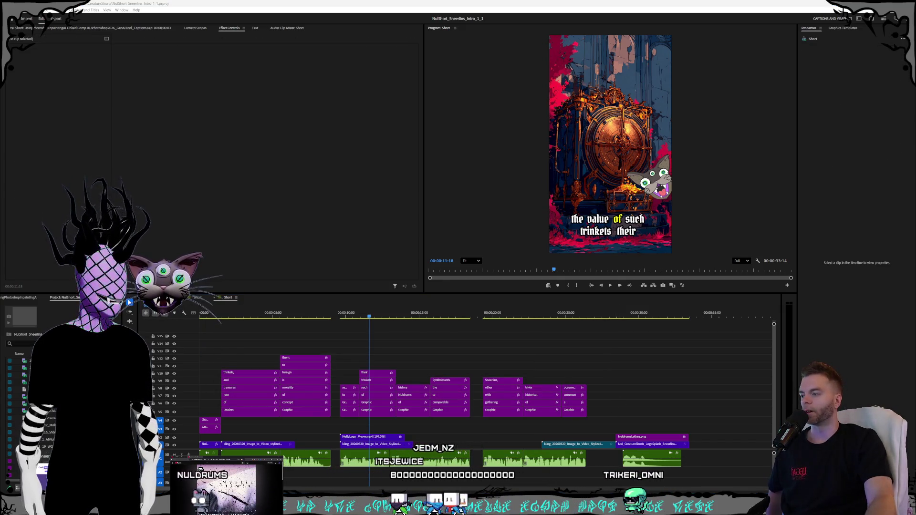
pyautogui.hotkey('alt', 'Tab')
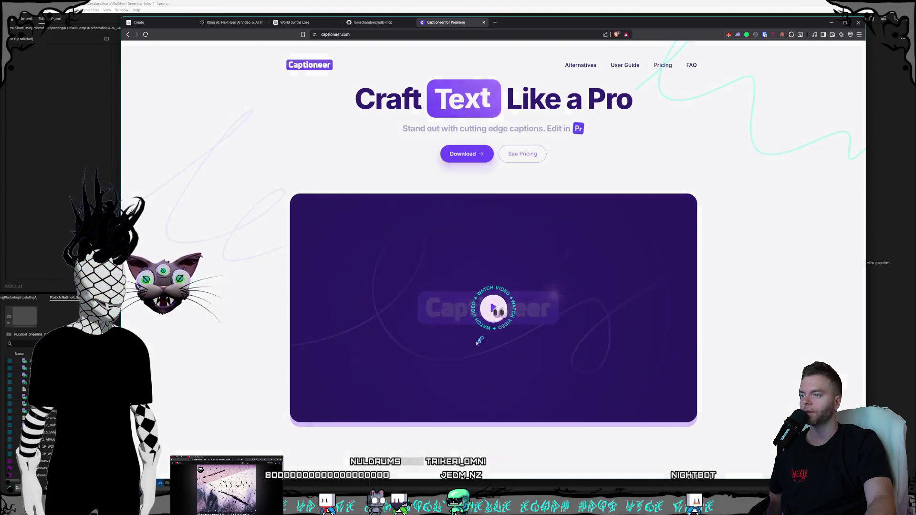
# - Start the Captioneer demo video from the 'Watch video' card on the homepage
pyautogui.click(479, 341)
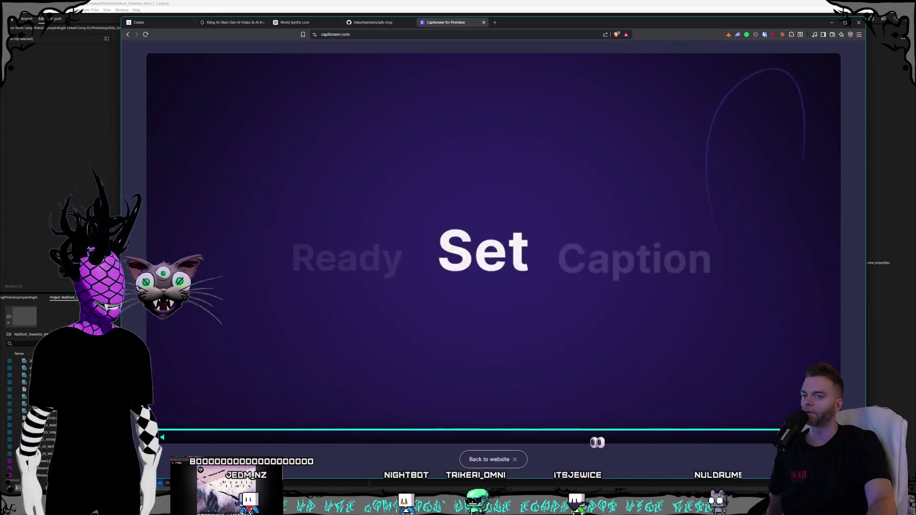
# - Skim the demo's testimonials and pro-editors scenes, close the video, then close the Captioneer tab
pyautogui.click(666, 431)
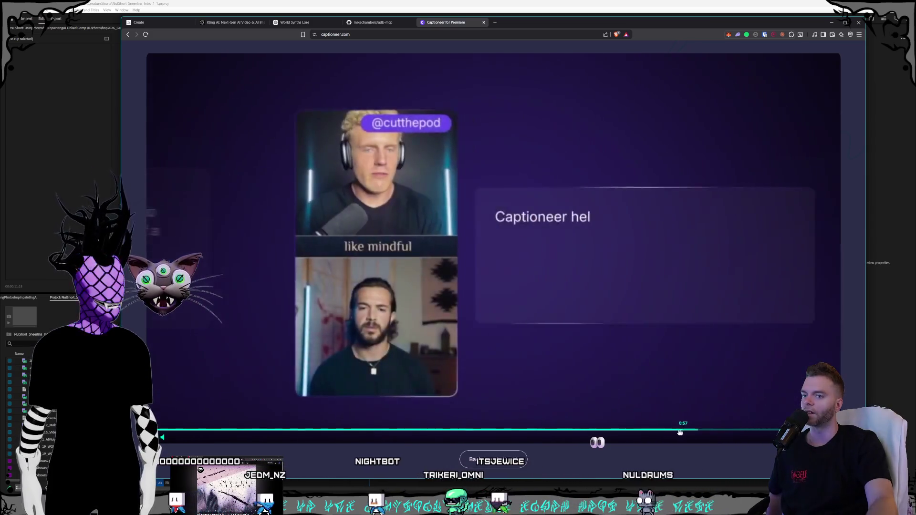
pyautogui.click(666, 431)
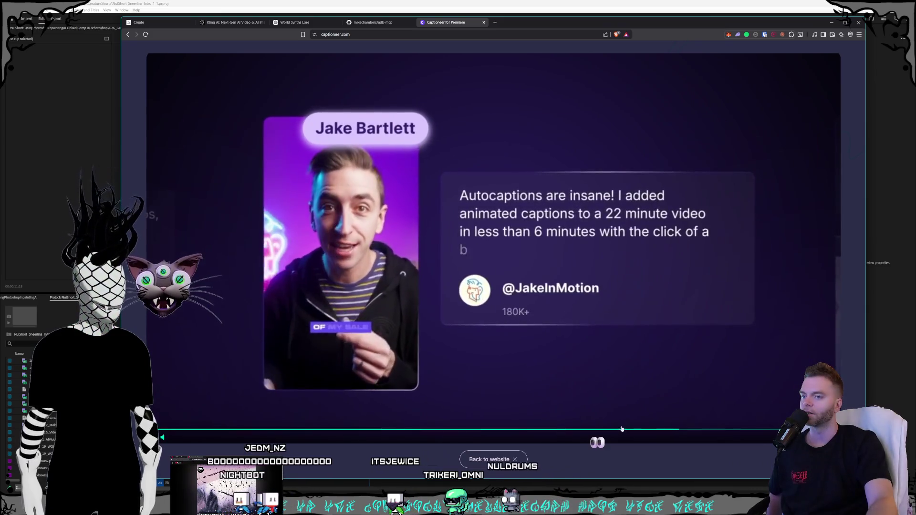
pyautogui.click(618, 432)
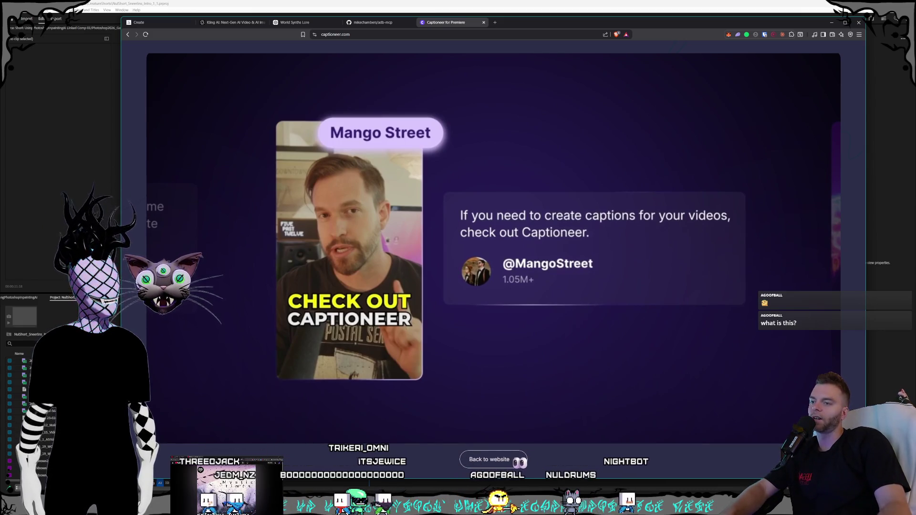
pyautogui.click(519, 462)
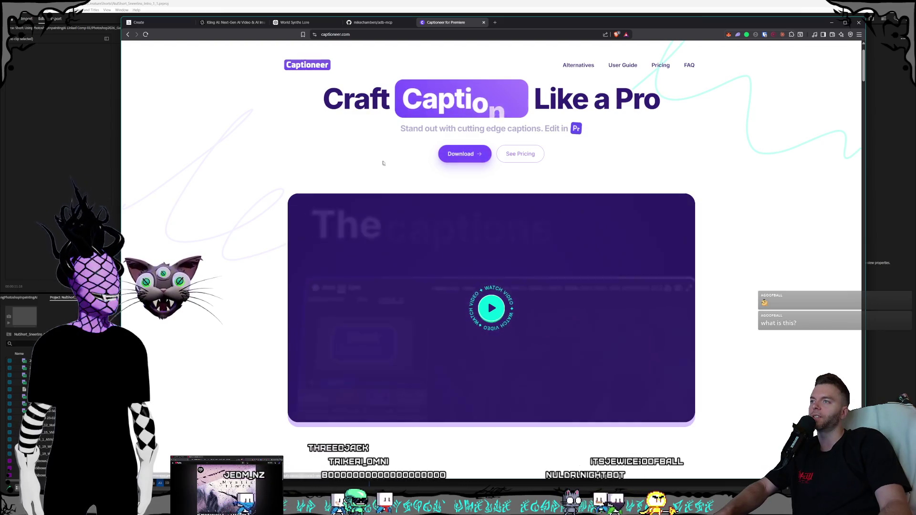
pyautogui.click(484, 23)
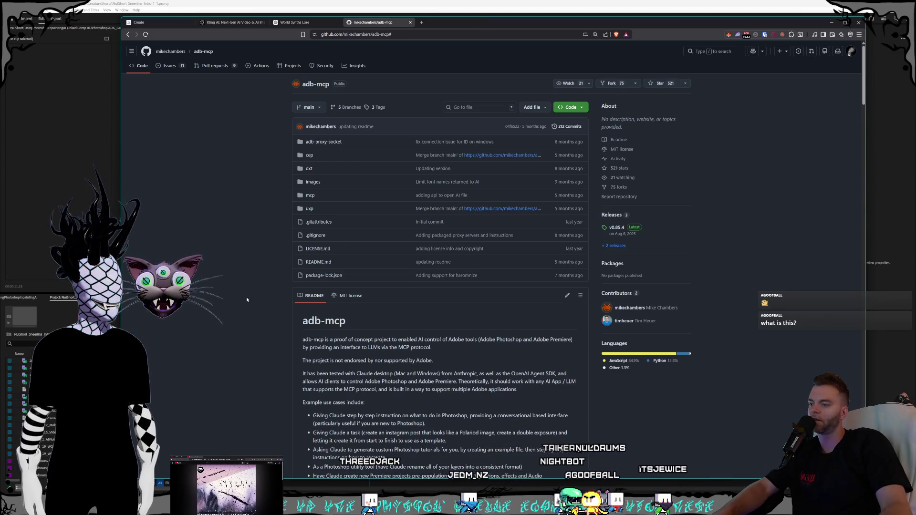
pyautogui.scroll(-1, 247, 299)
pyautogui.scroll(-3, 247, 300)
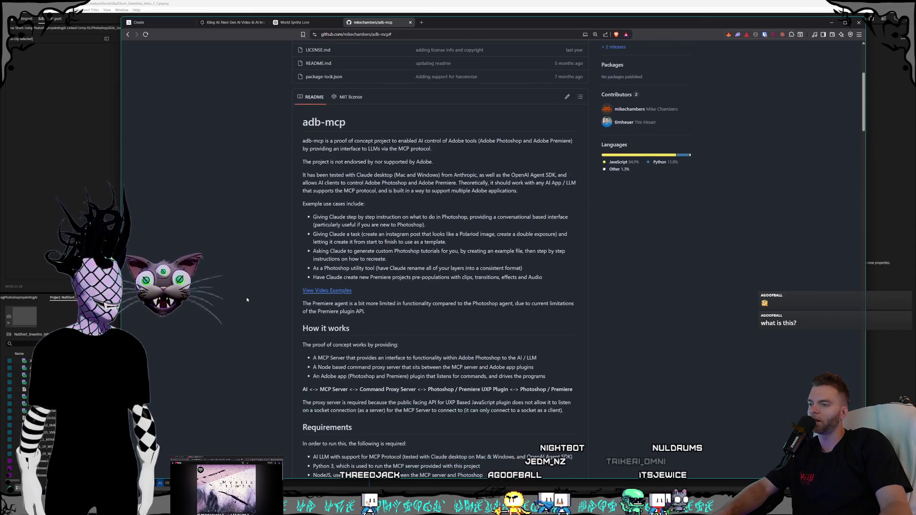
pyautogui.scroll(-2, 247, 299)
pyautogui.scroll(3, 247, 296)
pyautogui.scroll(4, 245, 295)
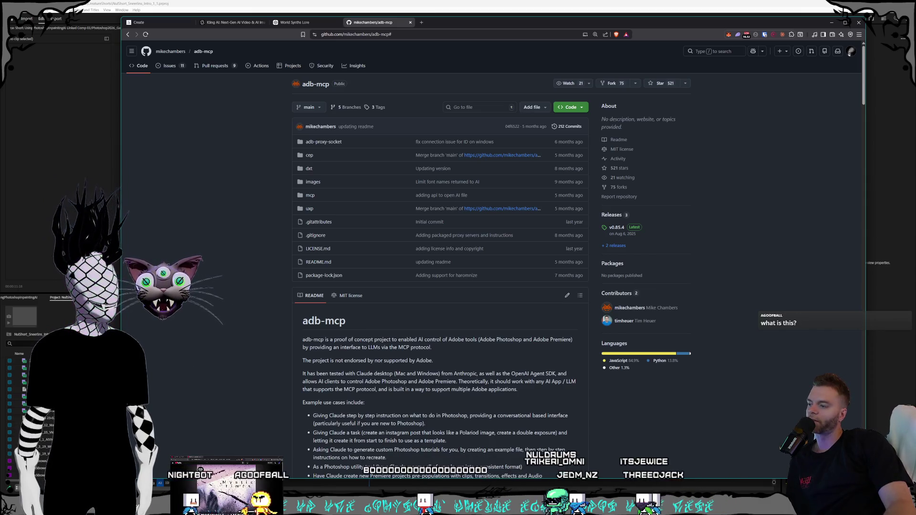
# - Shrink the browser window to reveal the timeline and bring Premiere Pro to the front
pyautogui.moveTo(122, 302); pyautogui.dragTo(145, 302)
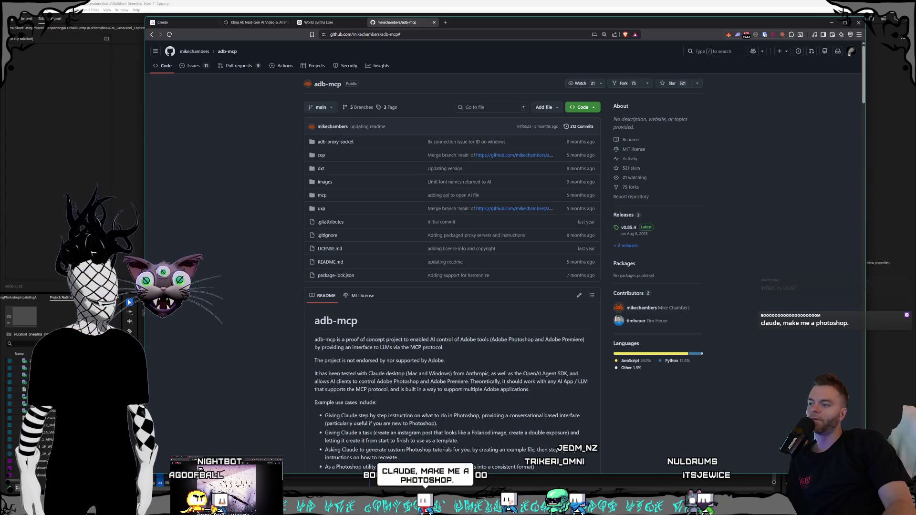
pyautogui.moveTo(145, 494)
pyautogui.mouseDown()
pyautogui.moveTo(188, 423)
pyautogui.moveTo(180, 434)
pyautogui.mouseUp()
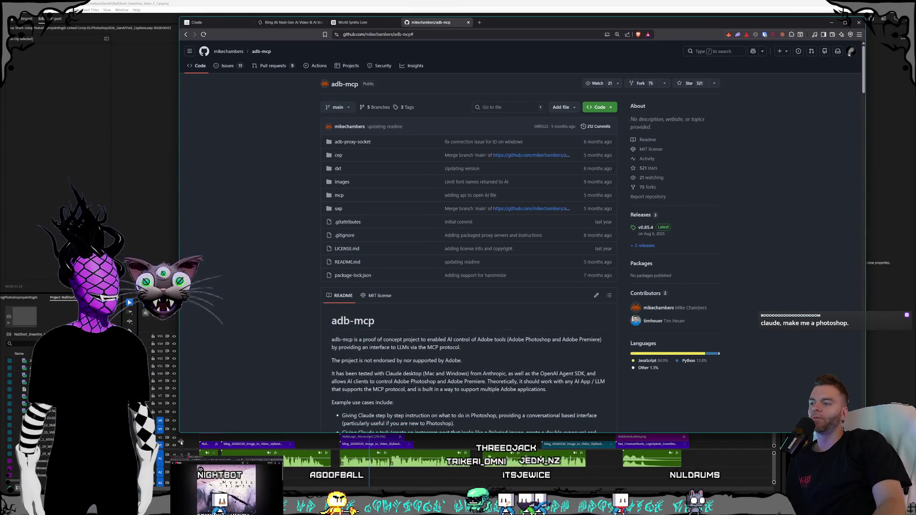
pyautogui.click(181, 435)
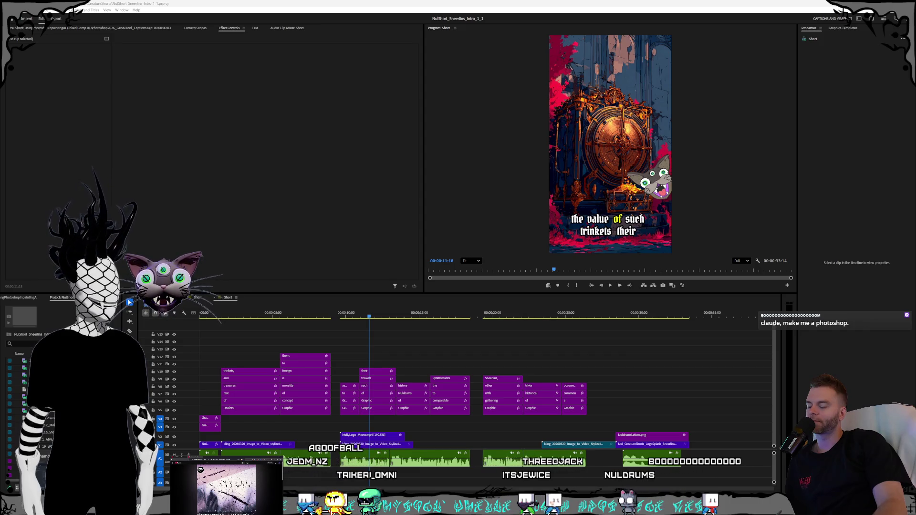
# - Switch to the clip_01 folder, clear its file selection, then send it behind Premiere Pro
pyautogui.hotkey('alt', 'Tab')
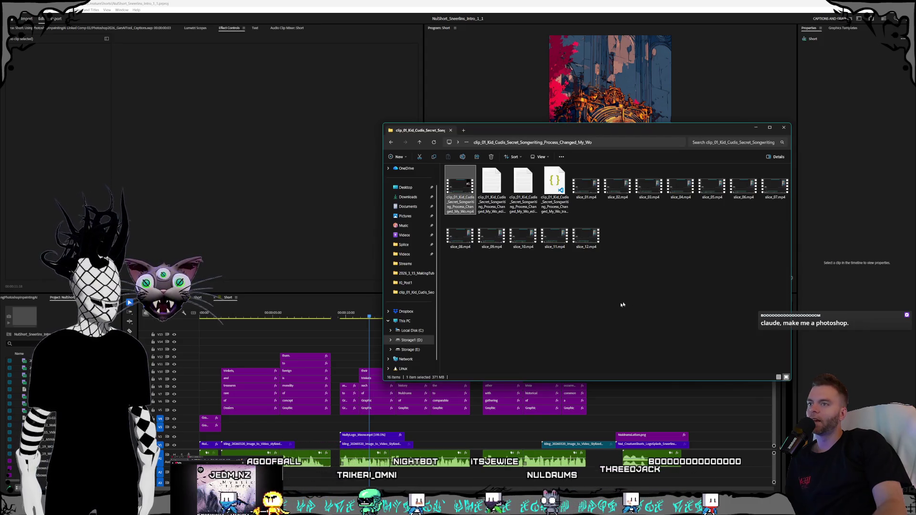
pyautogui.click(685, 239)
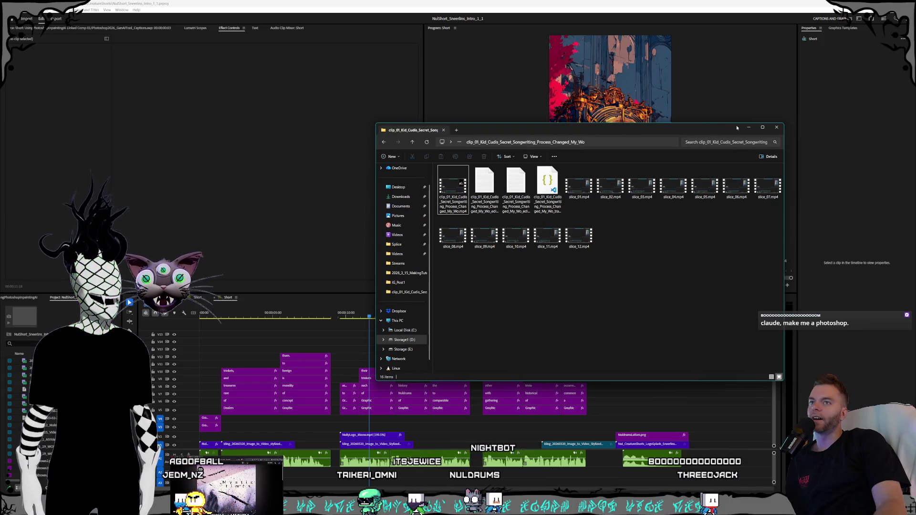
pyautogui.click(519, 380)
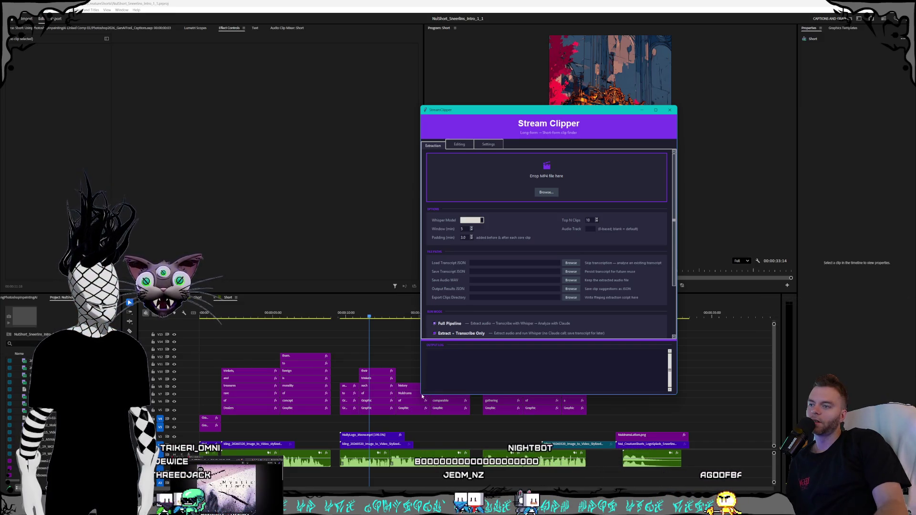
# - Resize and reposition Stream Clipper until all extraction options and the Run button show
pyautogui.moveTo(420, 394); pyautogui.dragTo(387, 437)
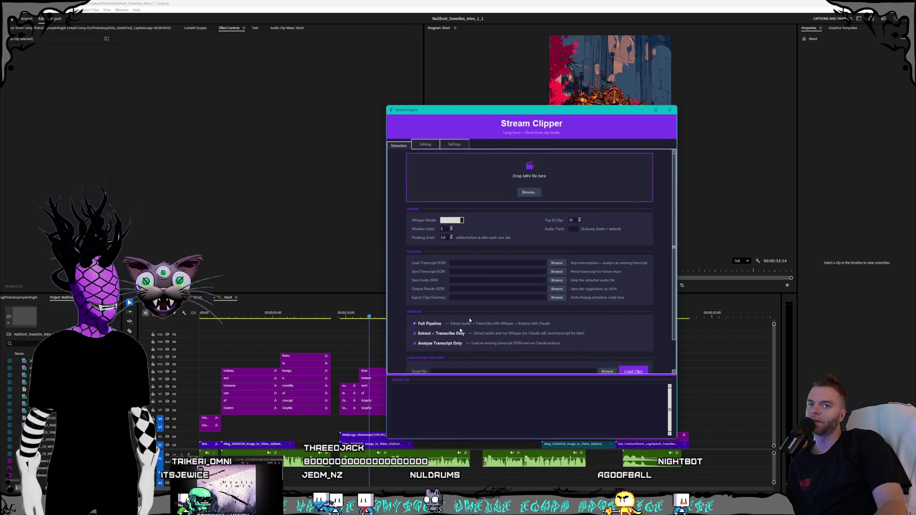
pyautogui.moveTo(481, 111); pyautogui.dragTo(581, 95)
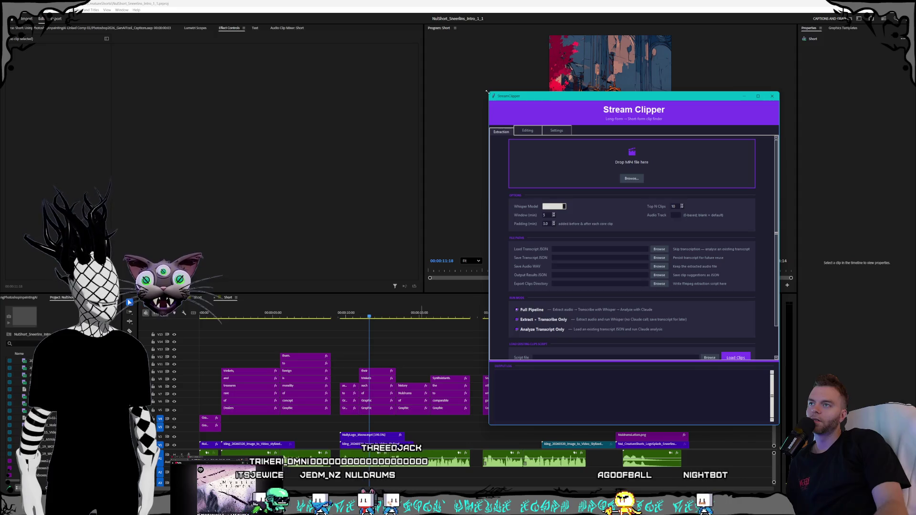
pyautogui.moveTo(488, 91); pyautogui.dragTo(424, 34)
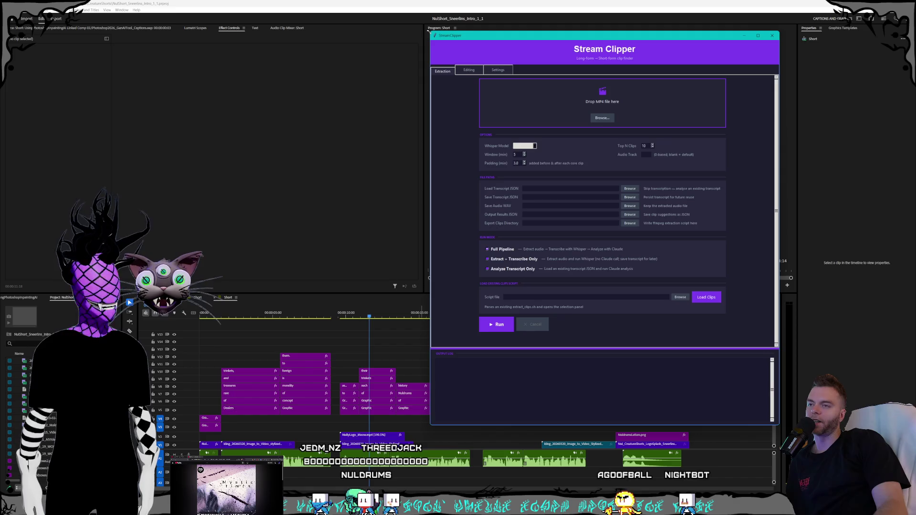
pyautogui.moveTo(517, 42)
pyautogui.mouseDown()
pyautogui.moveTo(505, 40)
pyautogui.moveTo(575, 31)
pyautogui.moveTo(526, 42)
pyautogui.mouseUp()
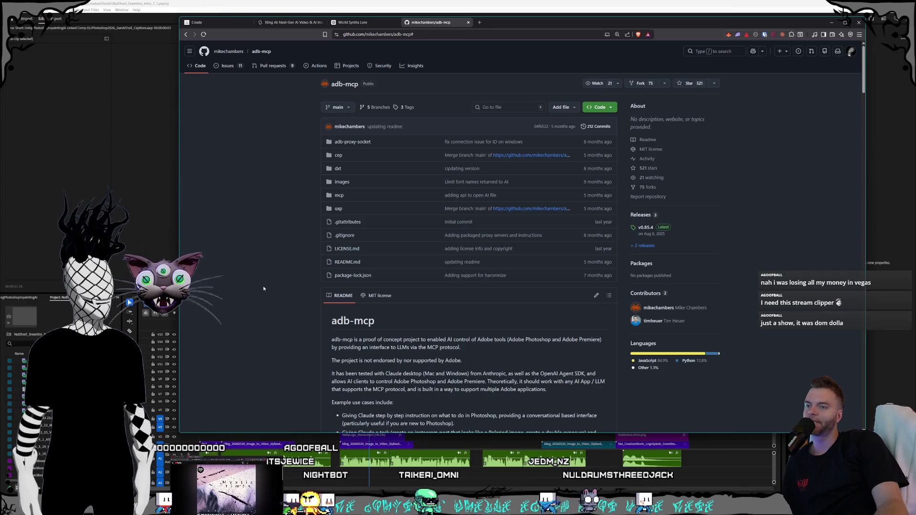
pyautogui.scroll(-1, 263, 285)
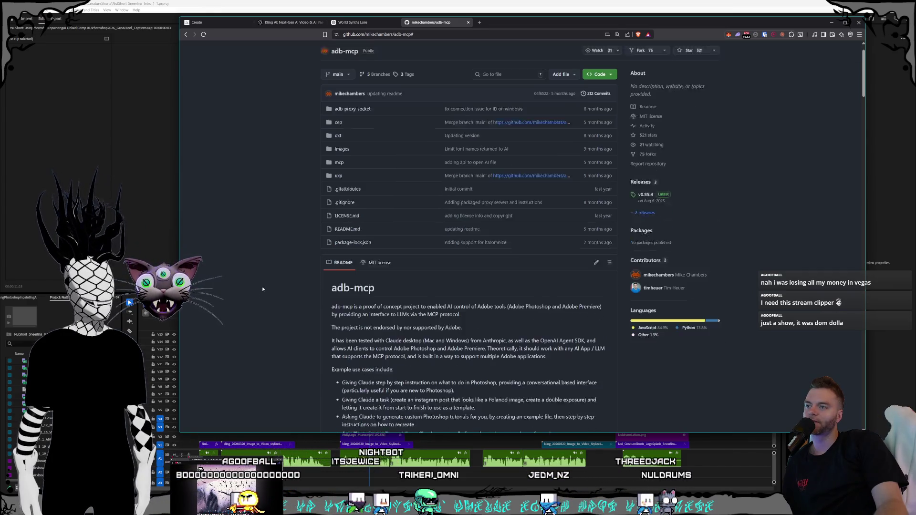
pyautogui.scroll(-2, 262, 288)
pyautogui.scroll(-1, 262, 289)
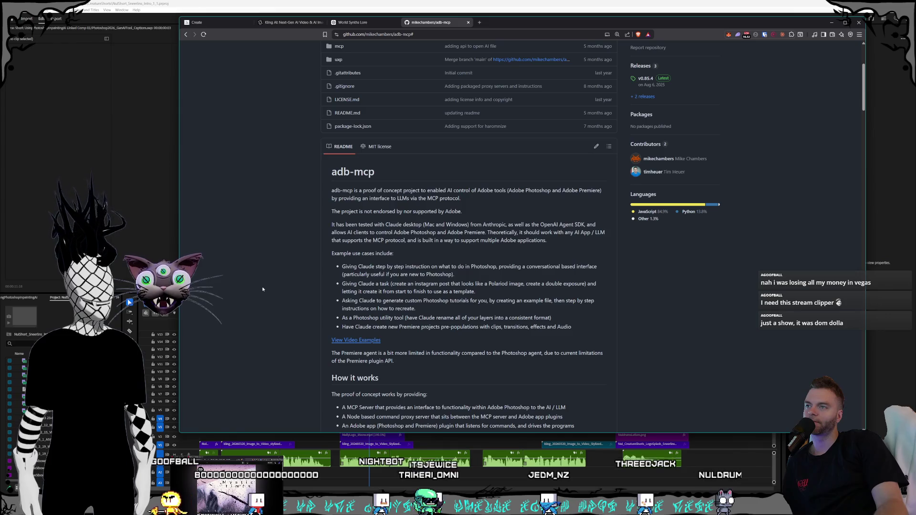
pyautogui.scroll(4, 263, 289)
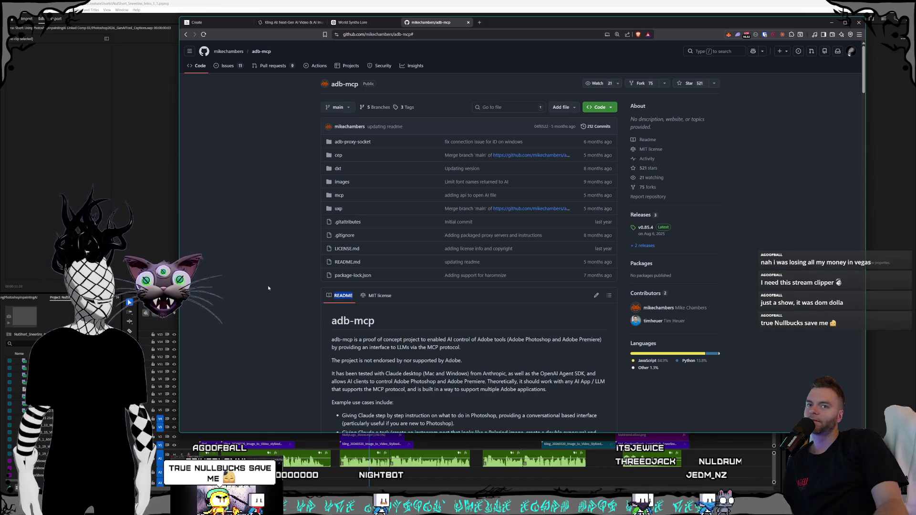
# - Clear the stray text selection on the adb-mcp repository page
pyautogui.click(270, 288)
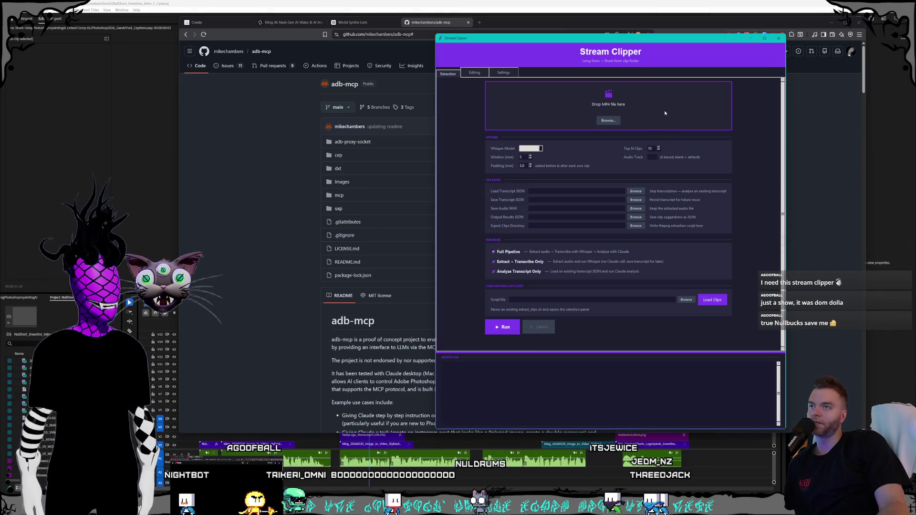
# - Position the Stream Clipper window, then switch to the clip_01 folder of slices
pyautogui.moveTo(495, 38)
pyautogui.mouseDown()
pyautogui.moveTo(495, 63)
pyautogui.moveTo(511, 68)
pyautogui.mouseUp()
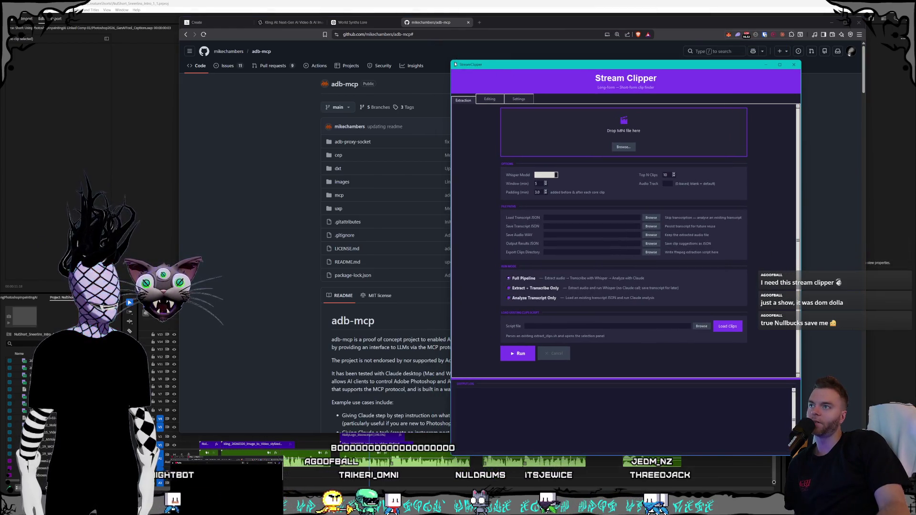
pyautogui.moveTo(435, 49); pyautogui.dragTo(481, 50)
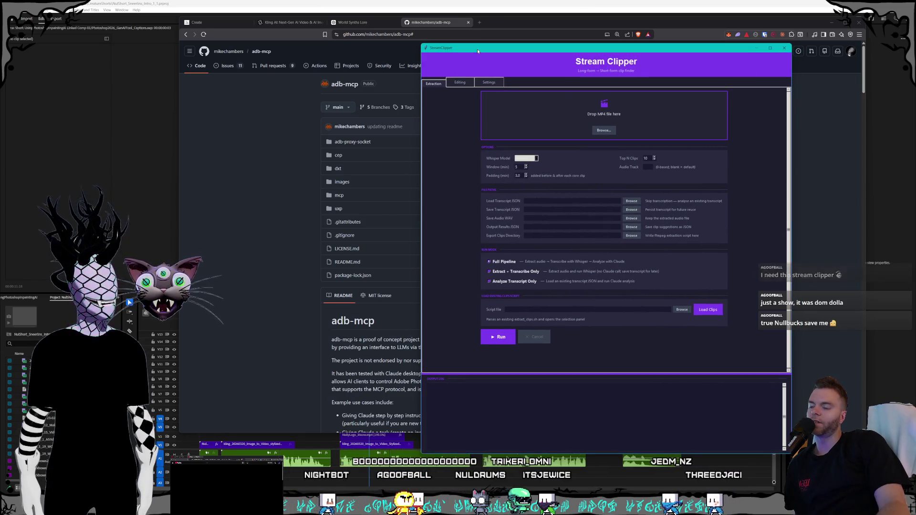
pyautogui.moveTo(481, 50); pyautogui.dragTo(484, 54)
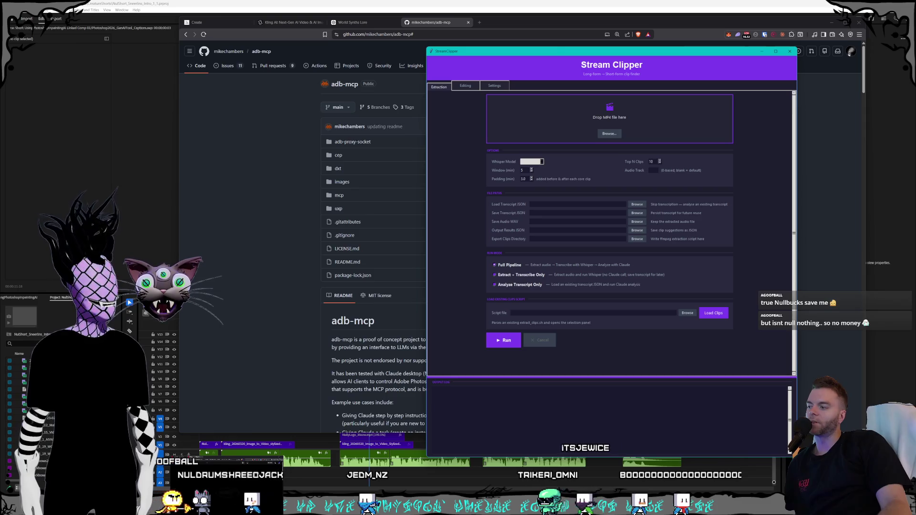
pyautogui.hotkey('alt', 'Tab')
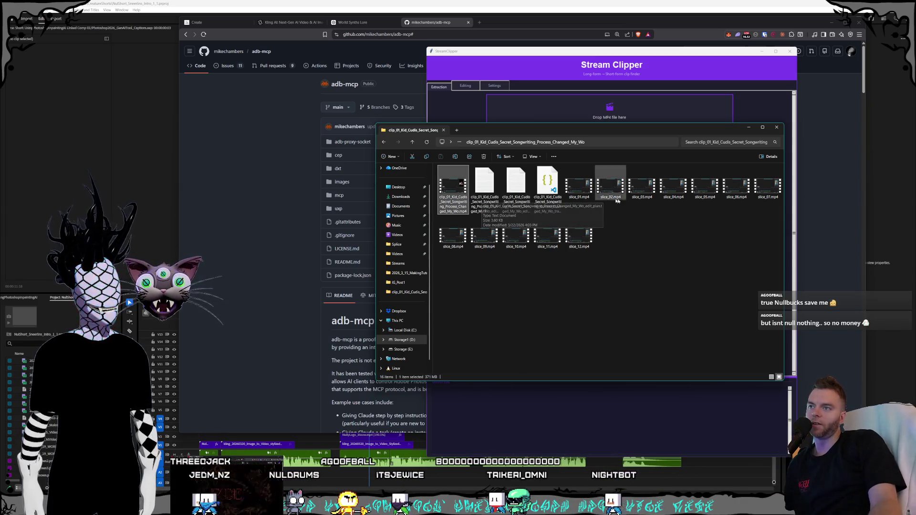
# - Check slice_12.mp4's size, then list the clip_01 folder's parent locations from the breadcrumb
pyautogui.click(655, 226)
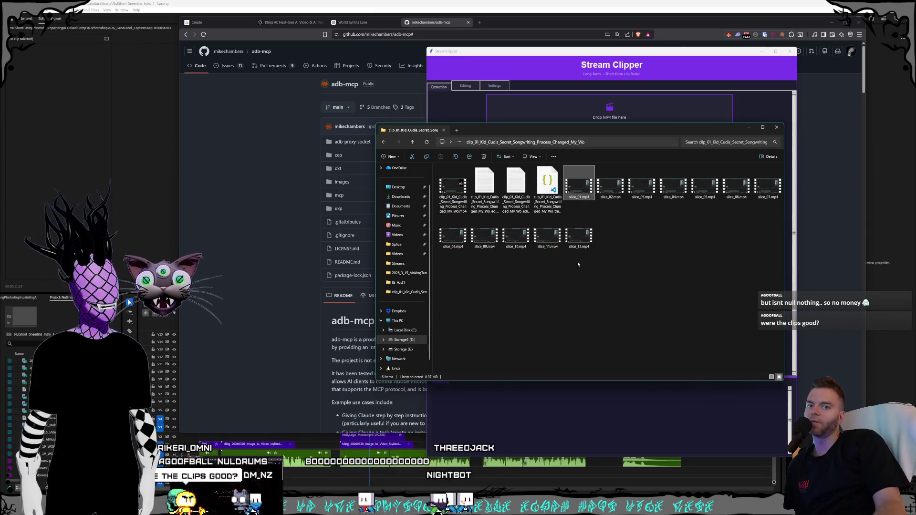
pyautogui.click(580, 237)
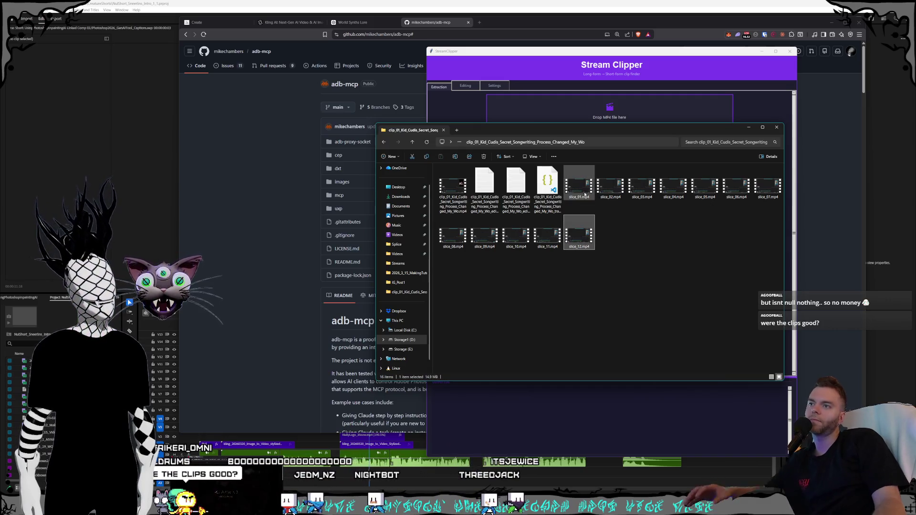
pyautogui.click(589, 247)
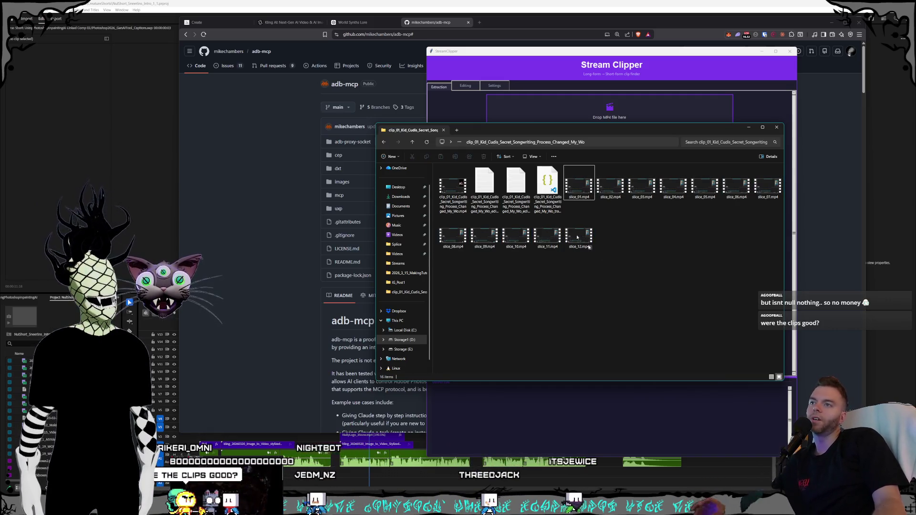
pyautogui.click(461, 145)
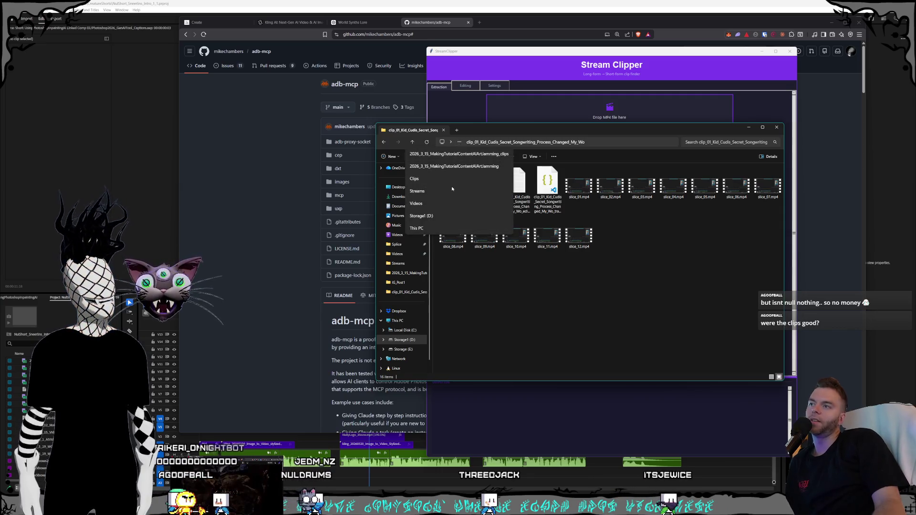
# - Go up to Clips, open the 2026_3_15 stream's clip folder and inspect its three clip folders
pyautogui.click(462, 178)
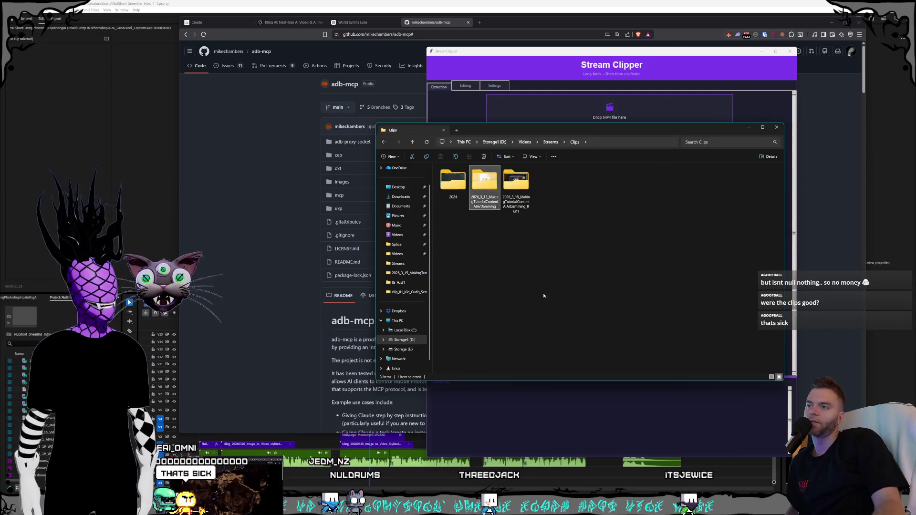
pyautogui.doubleClick(479, 204)
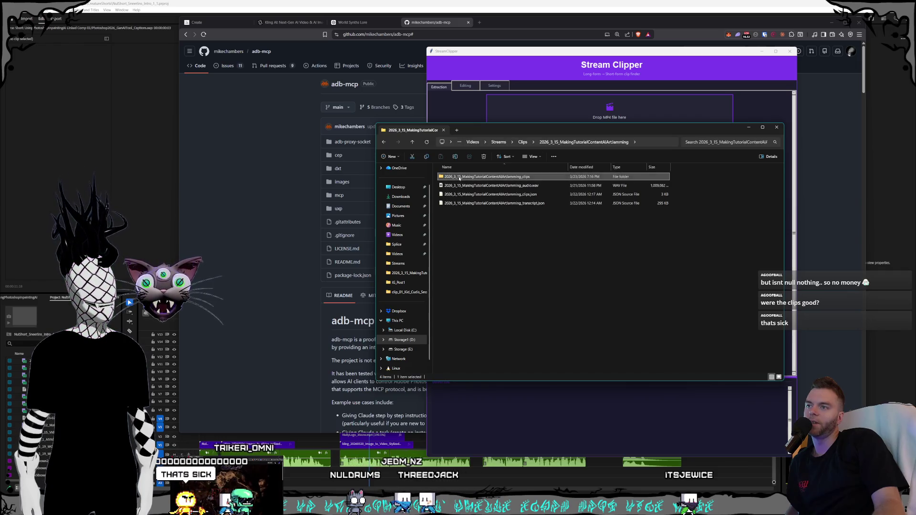
pyautogui.click(472, 194)
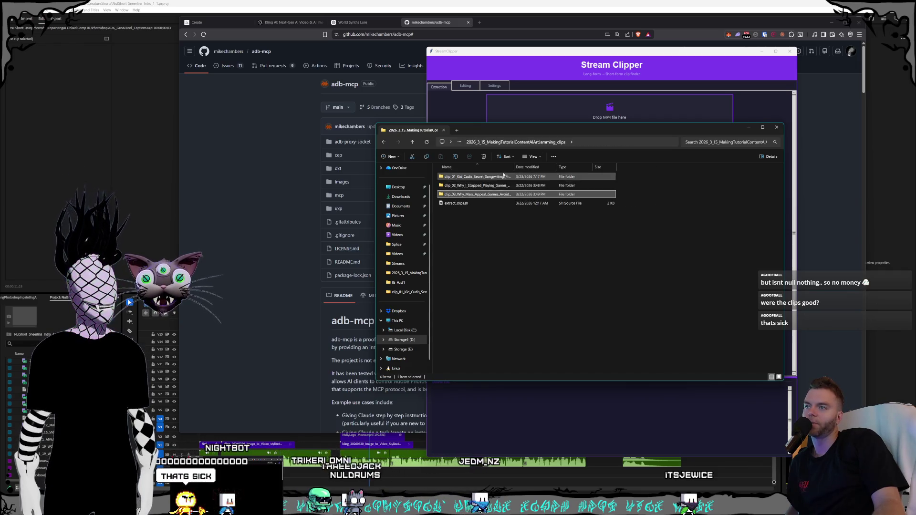
pyautogui.moveTo(515, 166)
pyautogui.mouseDown()
pyautogui.moveTo(565, 176)
pyautogui.moveTo(556, 176)
pyautogui.mouseUp()
pyautogui.click(519, 247)
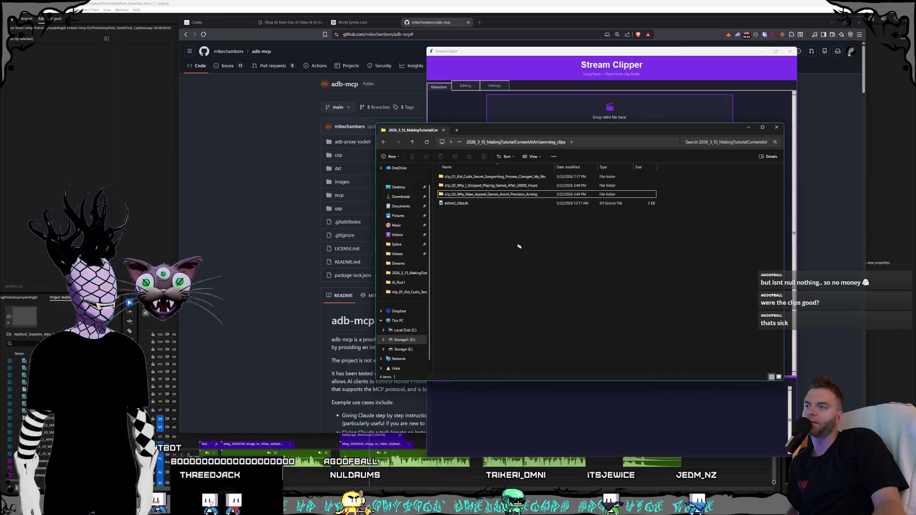
pyautogui.click(498, 186)
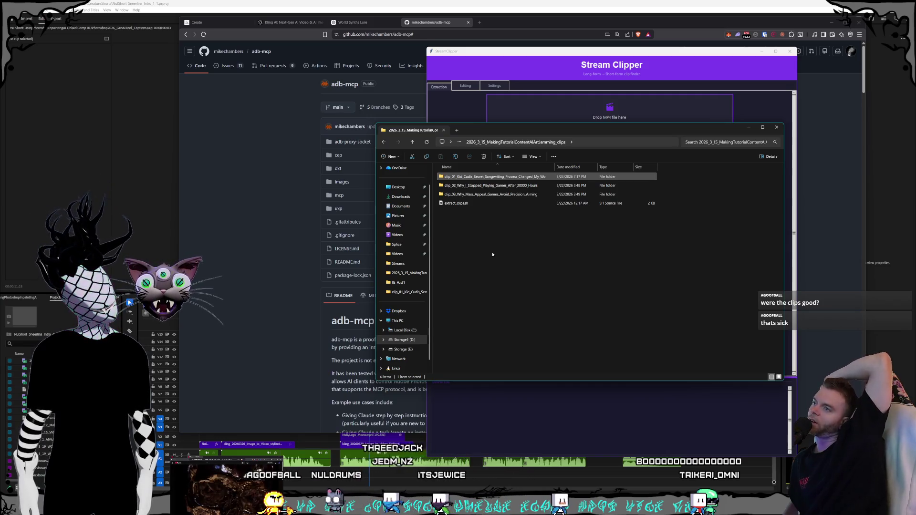
pyautogui.click(501, 193)
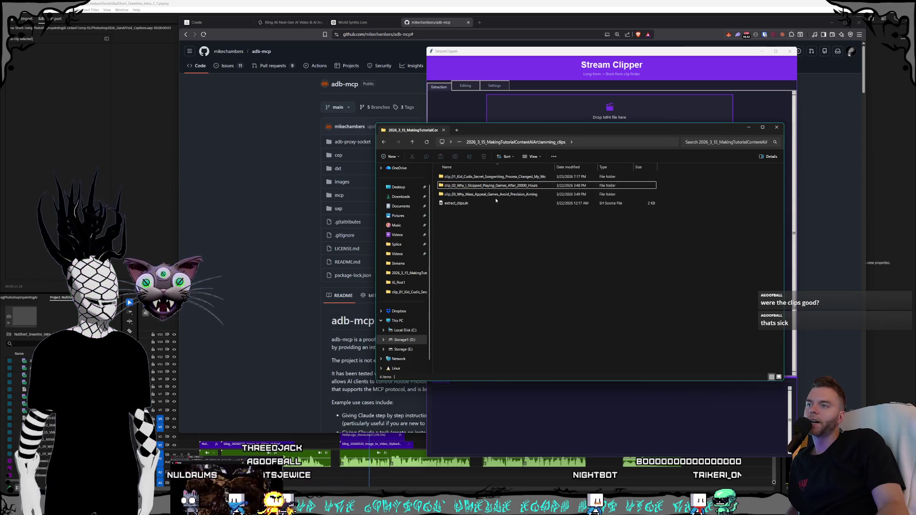
pyautogui.click(493, 271)
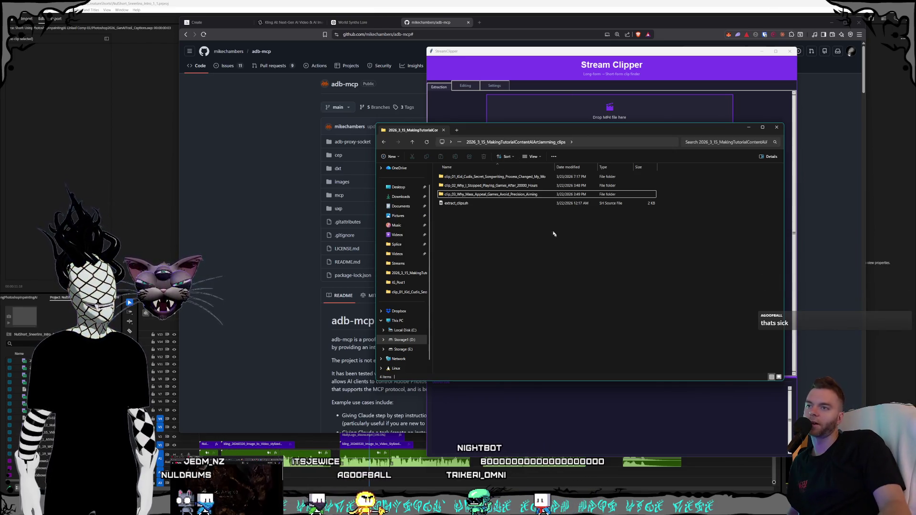
# - Look over extract_clips.sh and the clip folders, then go up to Clips and open the AI art jamming stream folder
pyautogui.click(491, 204)
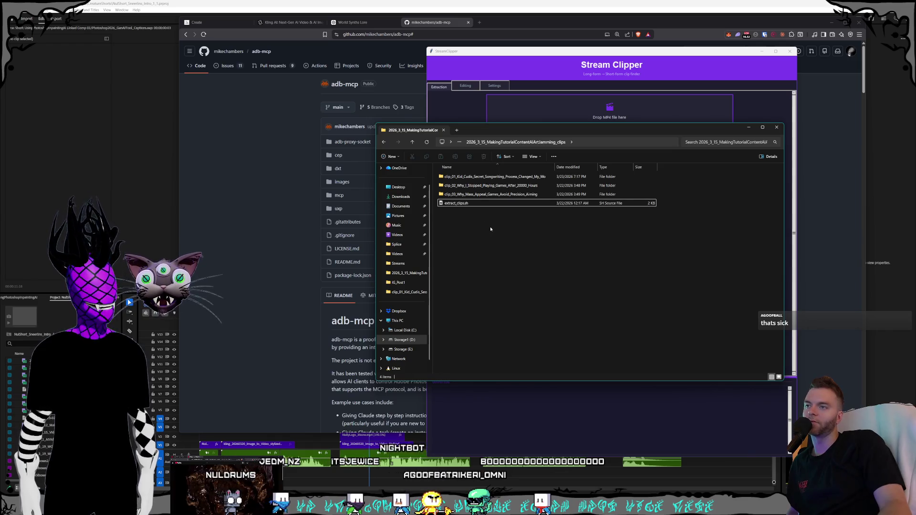
pyautogui.click(492, 199)
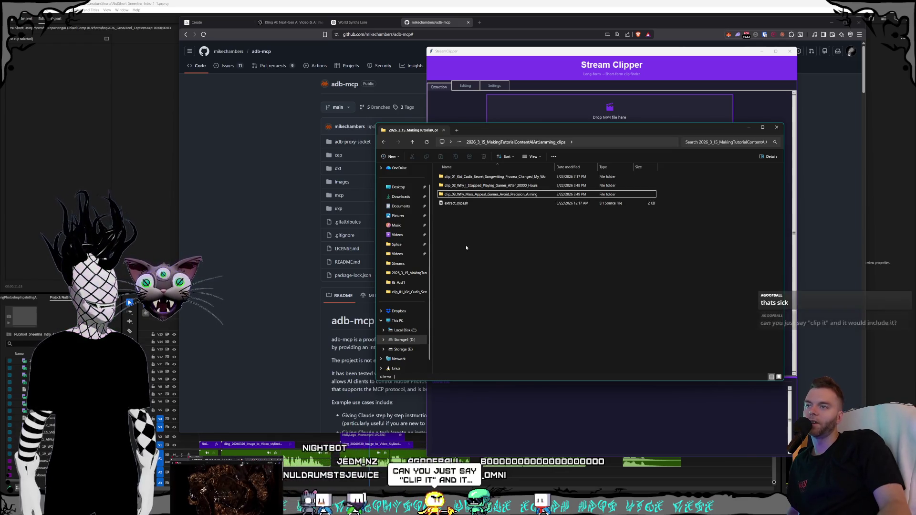
pyautogui.press('Up')
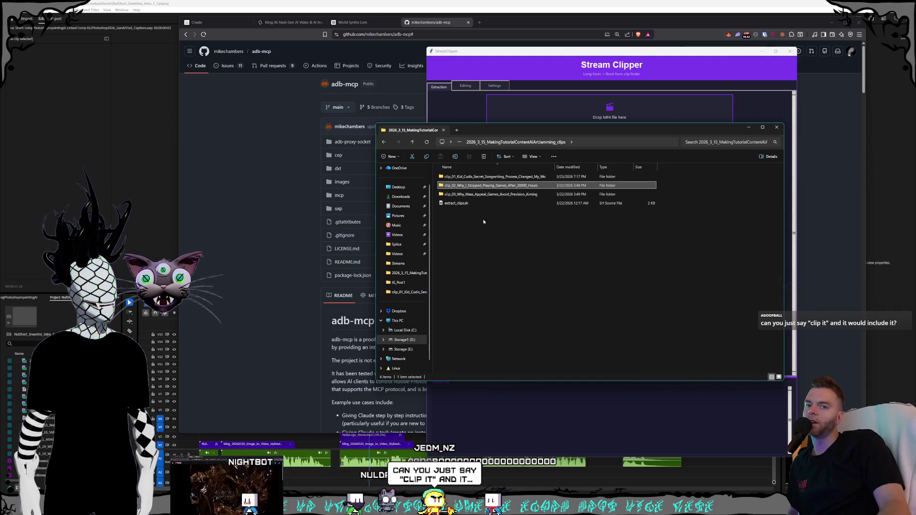
pyautogui.click(484, 224)
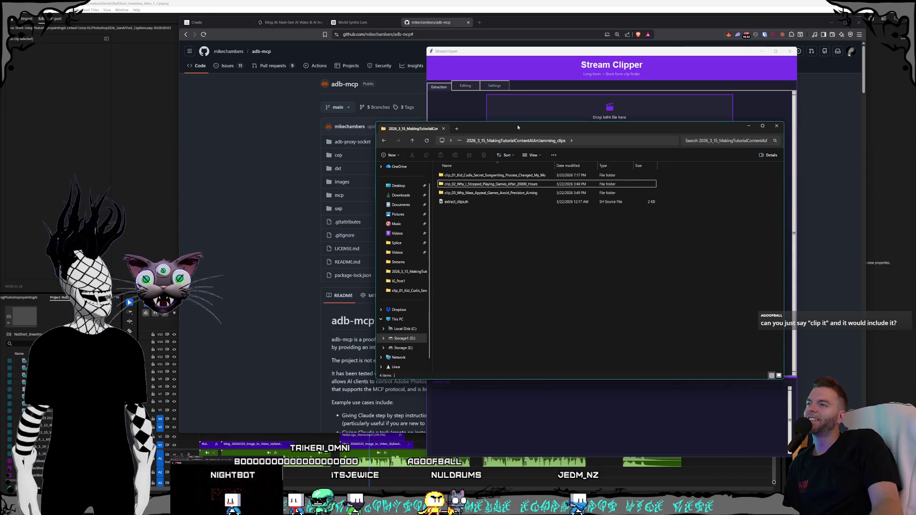
pyautogui.moveTo(518, 124); pyautogui.dragTo(511, 122)
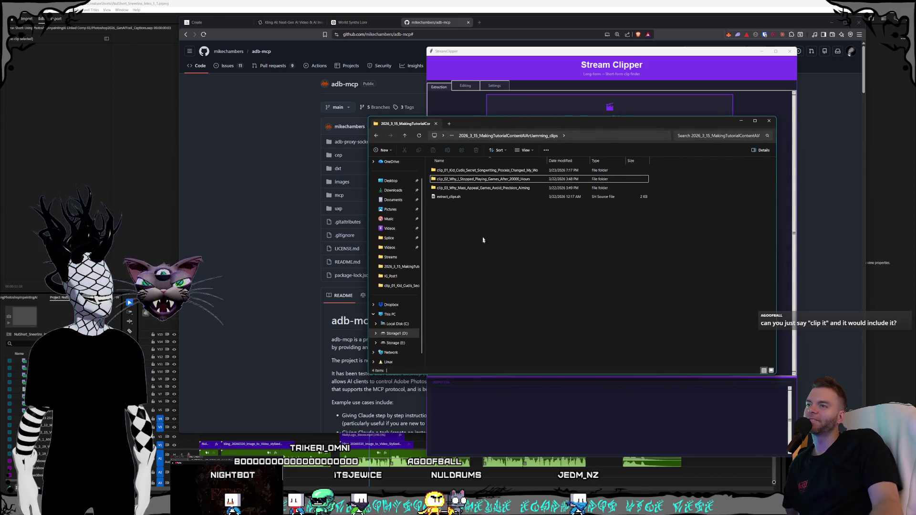
pyautogui.click(451, 135)
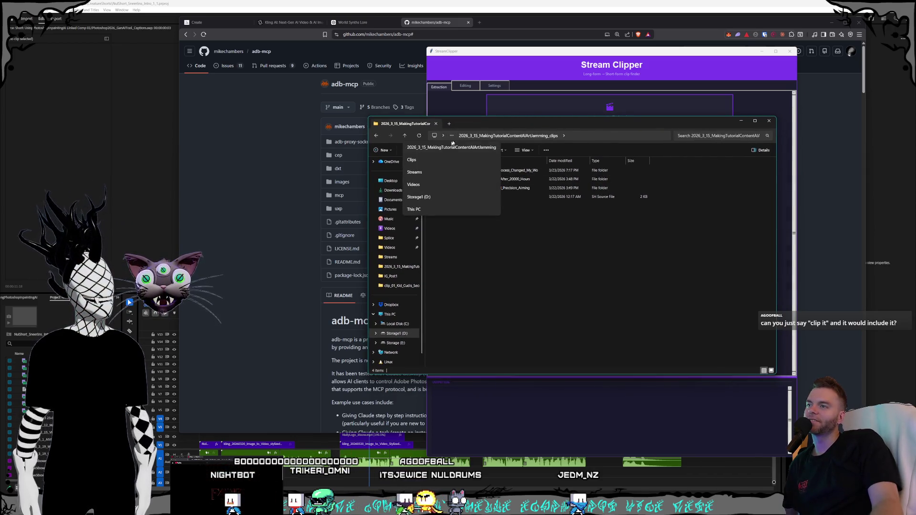
pyautogui.click(434, 164)
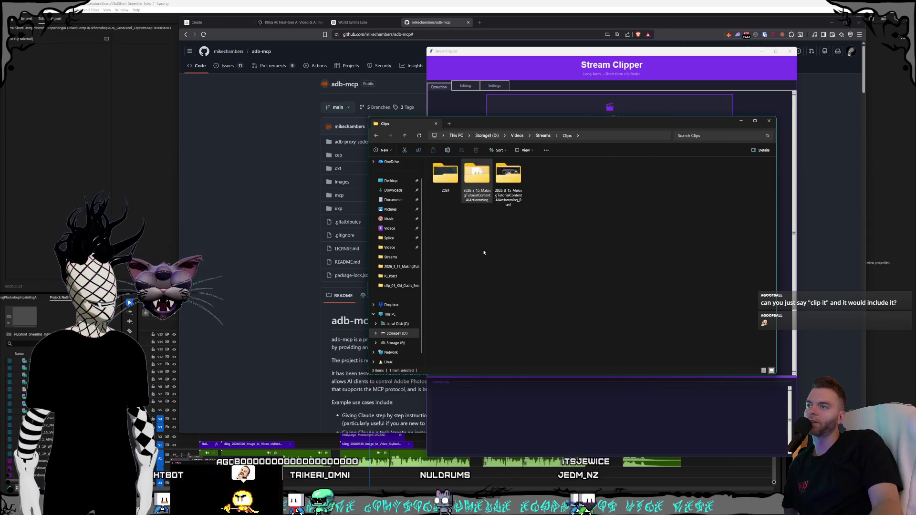
pyautogui.doubleClick(477, 183)
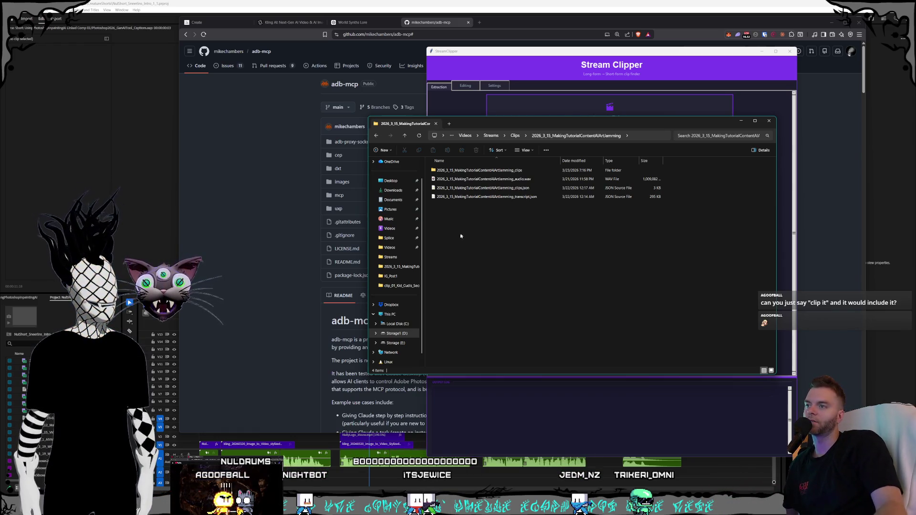
# - Peek into the clips output and third clip folder, then return to the 2026_3_15_MakingTutorialContentAIArtJamming folder
pyautogui.moveTo(425, 246); pyautogui.dragTo(437, 247)
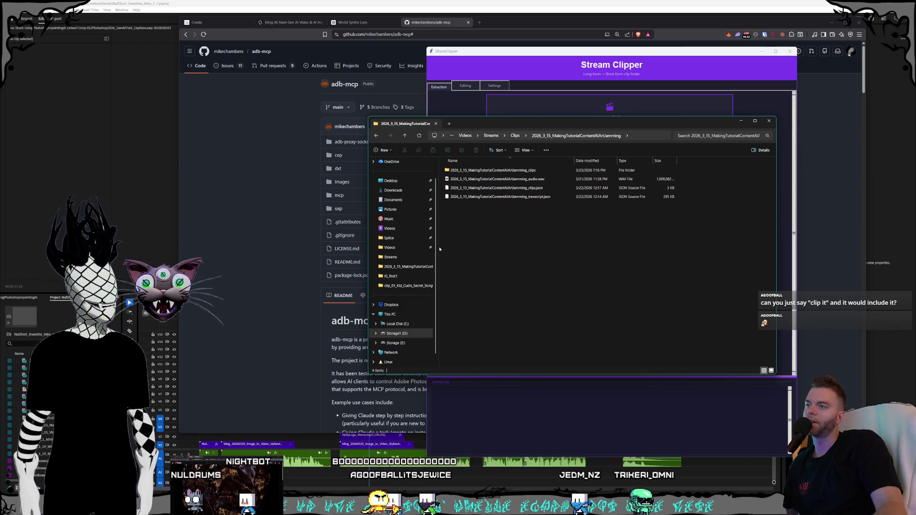
pyautogui.moveTo(438, 247); pyautogui.dragTo(428, 252)
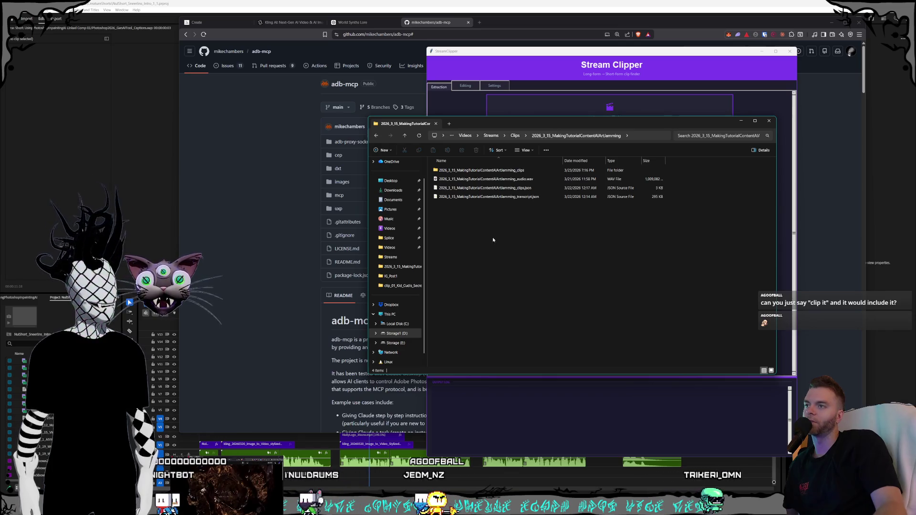
pyautogui.moveTo(512, 123); pyautogui.dragTo(495, 127)
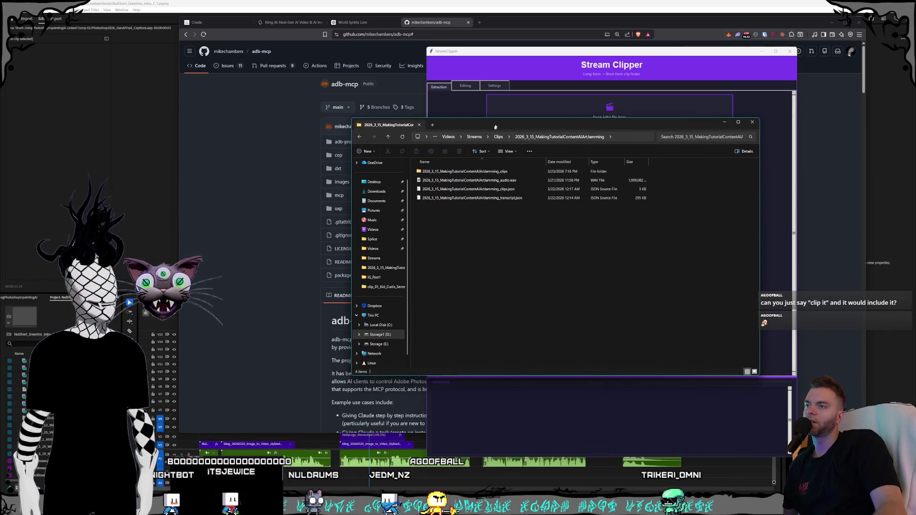
pyautogui.doubleClick(462, 172)
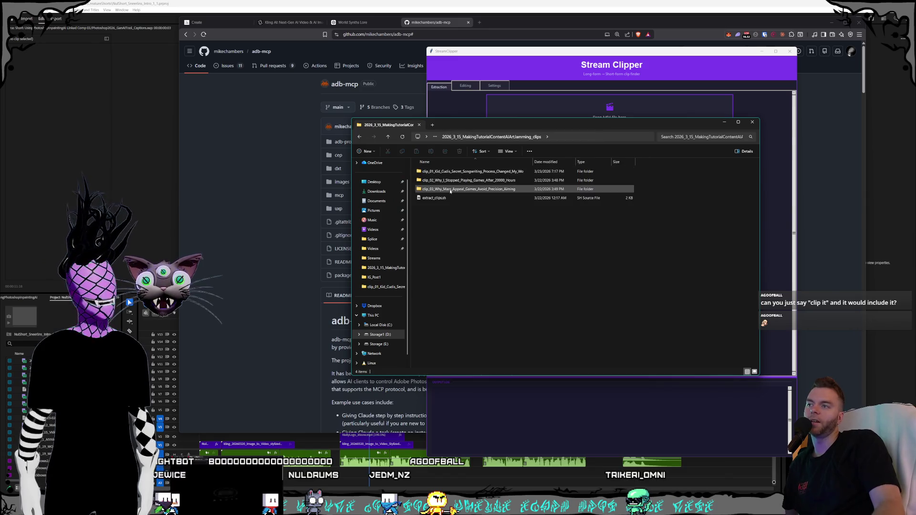
pyautogui.doubleClick(450, 189)
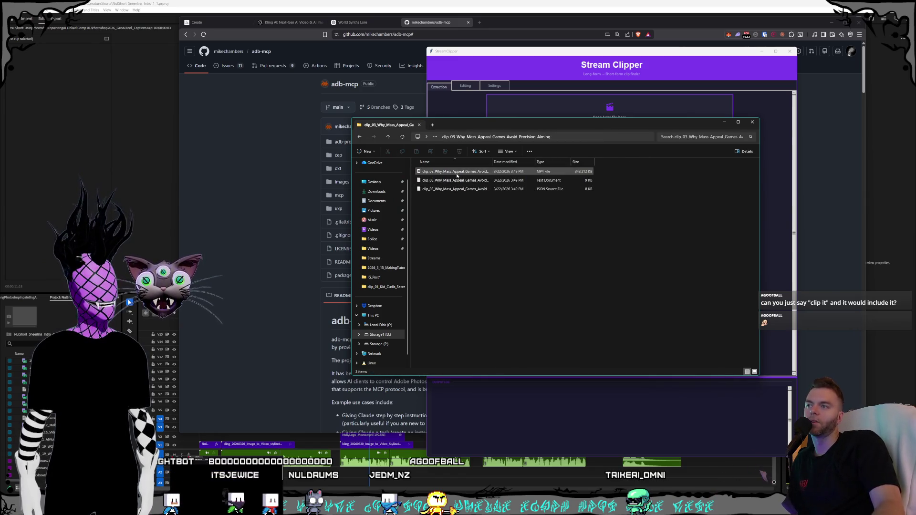
pyautogui.click(434, 137)
pyautogui.click(408, 173)
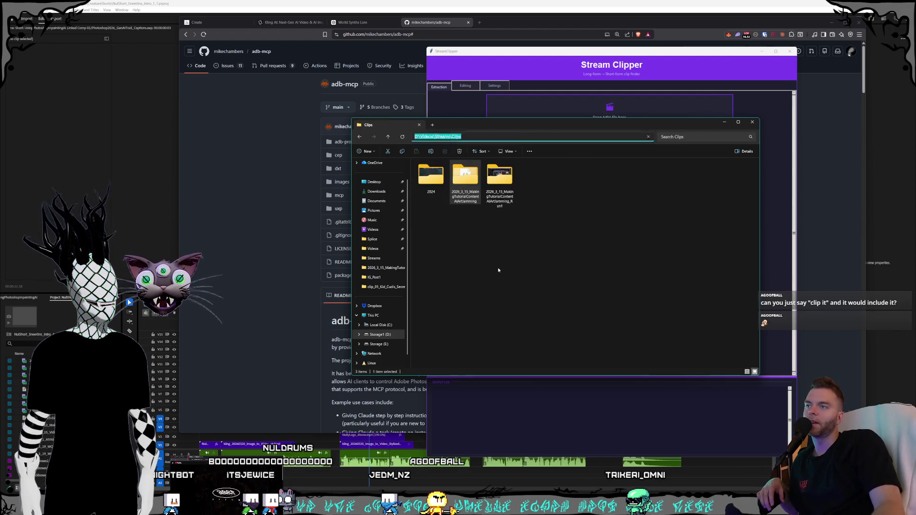
pyautogui.doubleClick(466, 183)
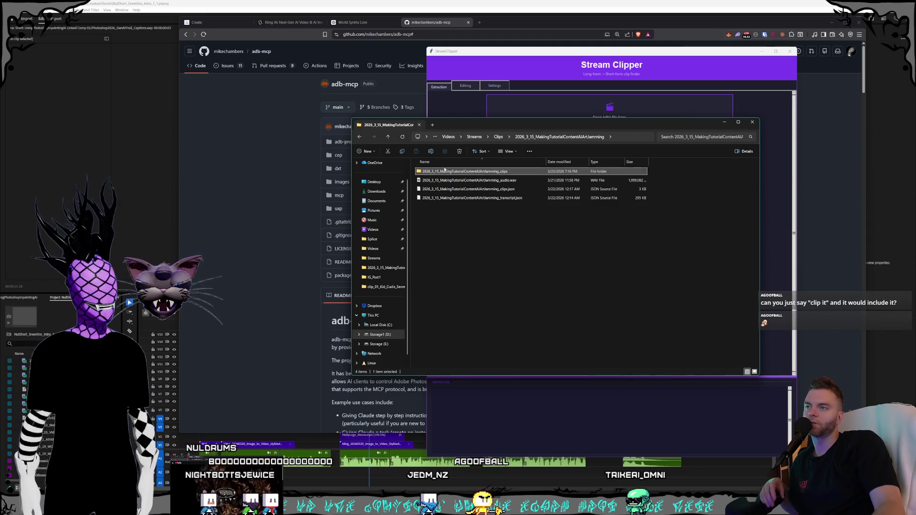
# - Bring Stream Clipper forward, focus its clip folder path field and narrow it beside the clips folder window
pyautogui.click(455, 87)
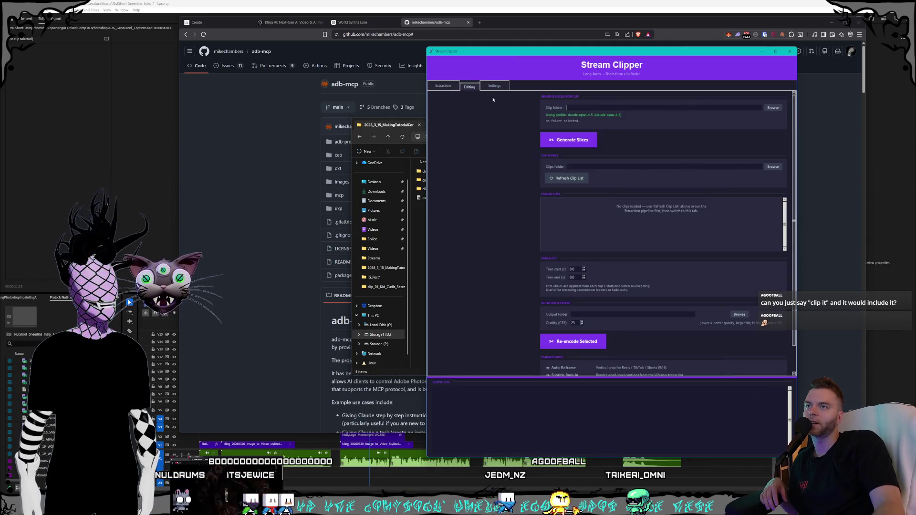
pyautogui.click(613, 109)
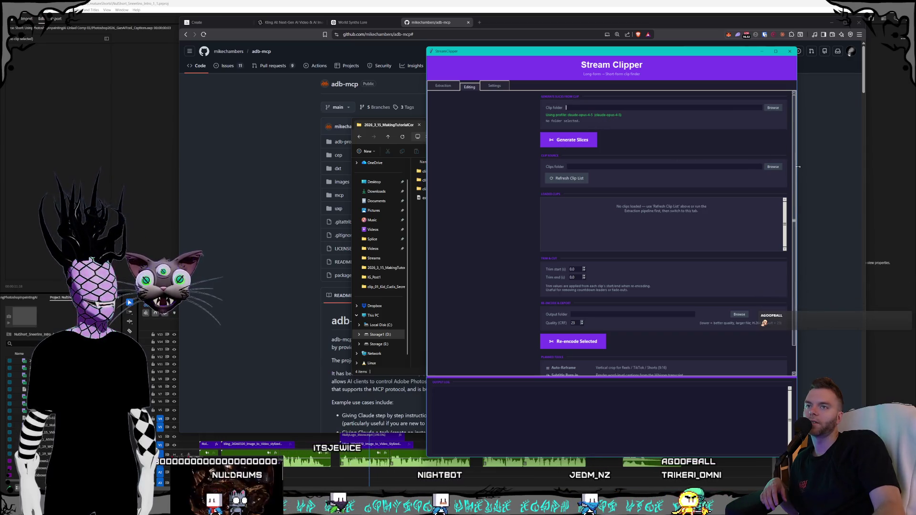
pyautogui.moveTo(797, 168); pyautogui.dragTo(755, 170)
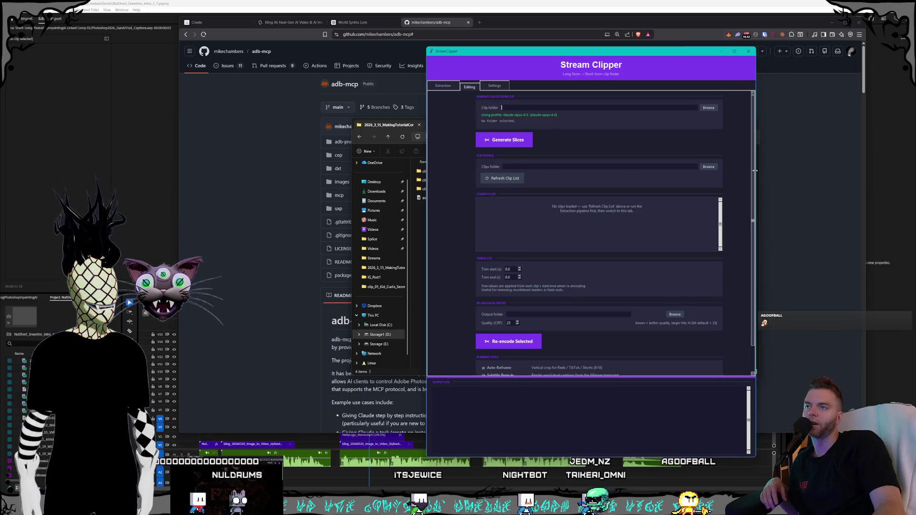
pyautogui.click(394, 129)
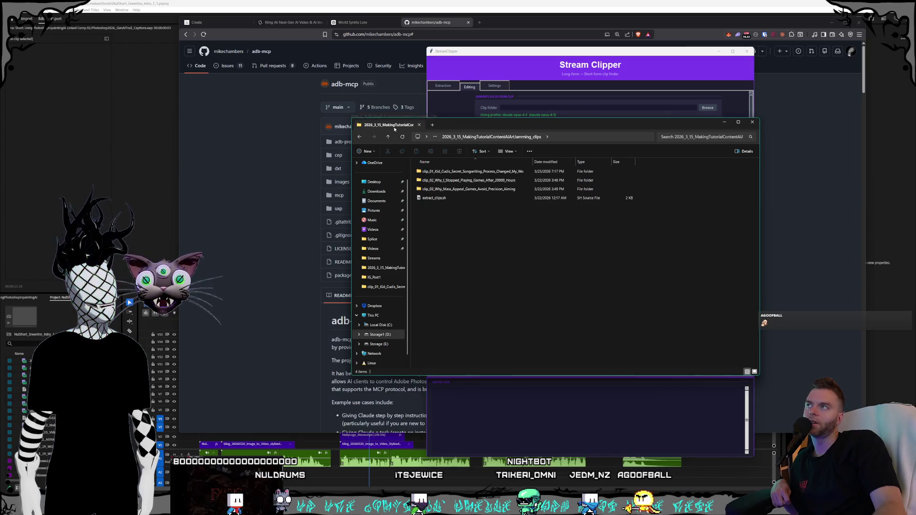
pyautogui.moveTo(453, 122); pyautogui.dragTo(451, 125)
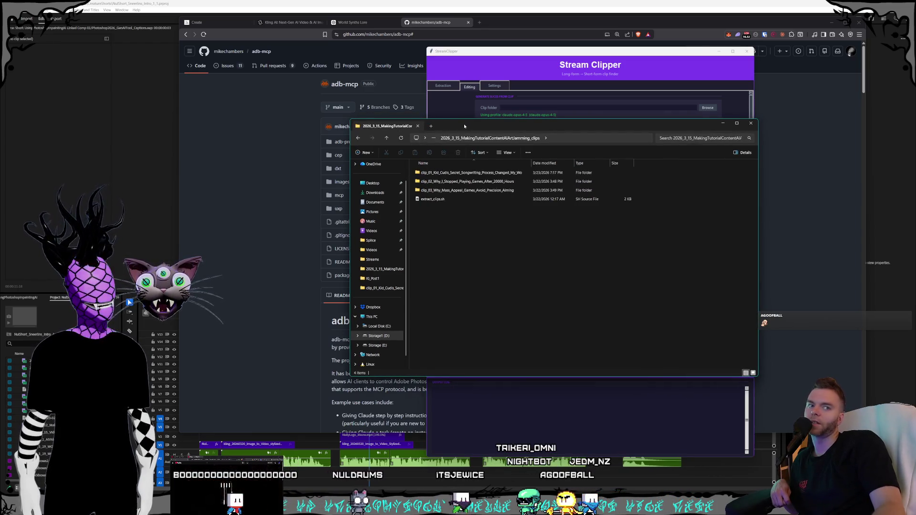
# - Alternate between Stream Clipper and the clips folder, leaving File Explorer in front with Stream Clipper behind
pyautogui.click(542, 55)
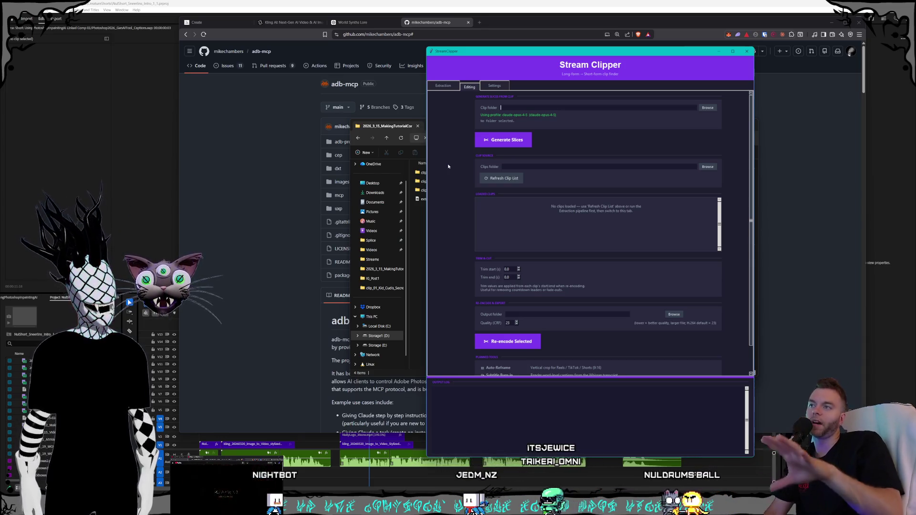
pyautogui.click(382, 134)
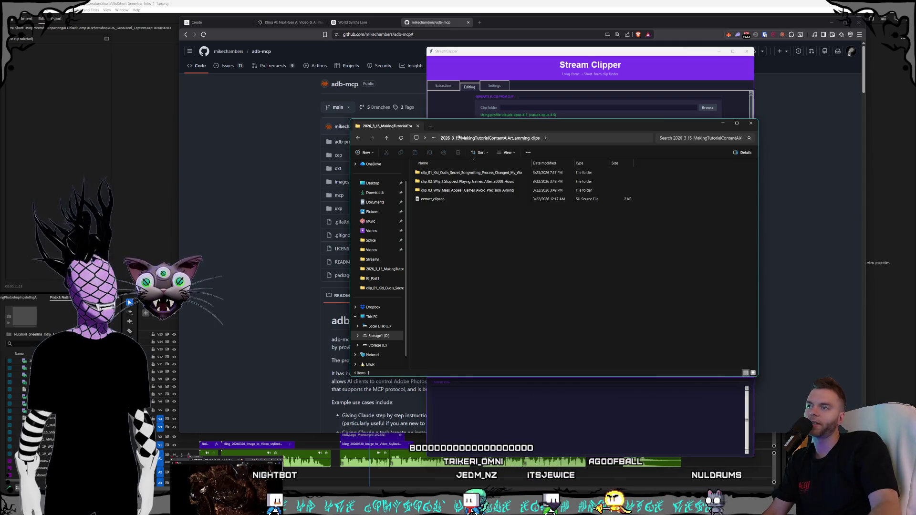
pyautogui.moveTo(461, 127)
pyautogui.mouseDown()
pyautogui.moveTo(453, 133)
pyautogui.moveTo(464, 143)
pyautogui.mouseUp()
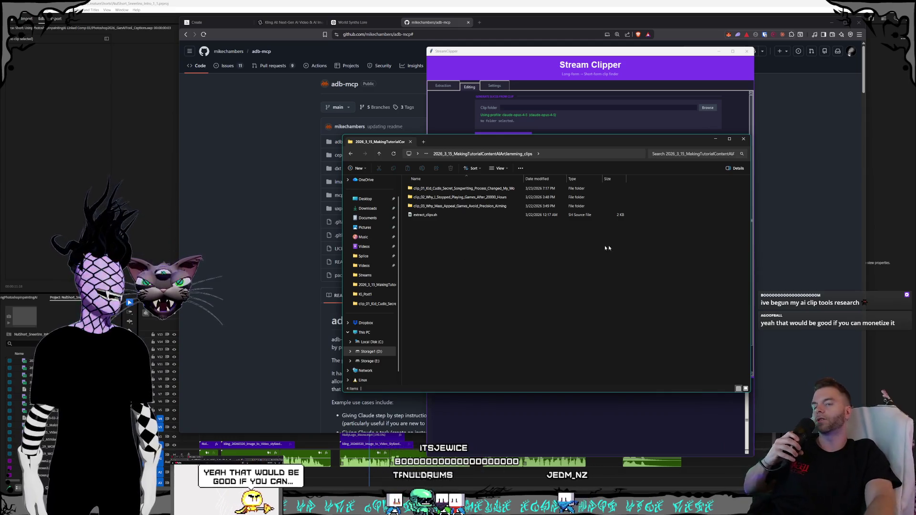
# - Open the MasterSelects site from the bookmarks folder in a new browser tab
pyautogui.click(510, 19)
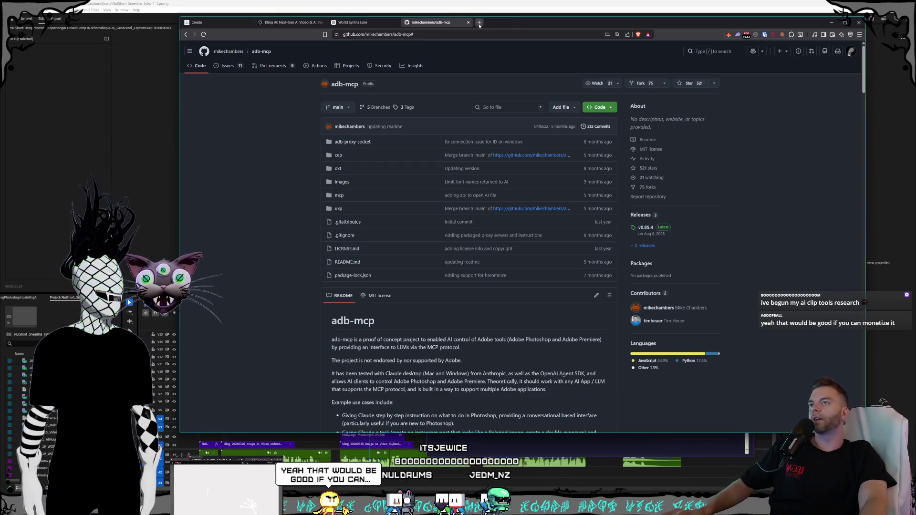
pyautogui.click(479, 22)
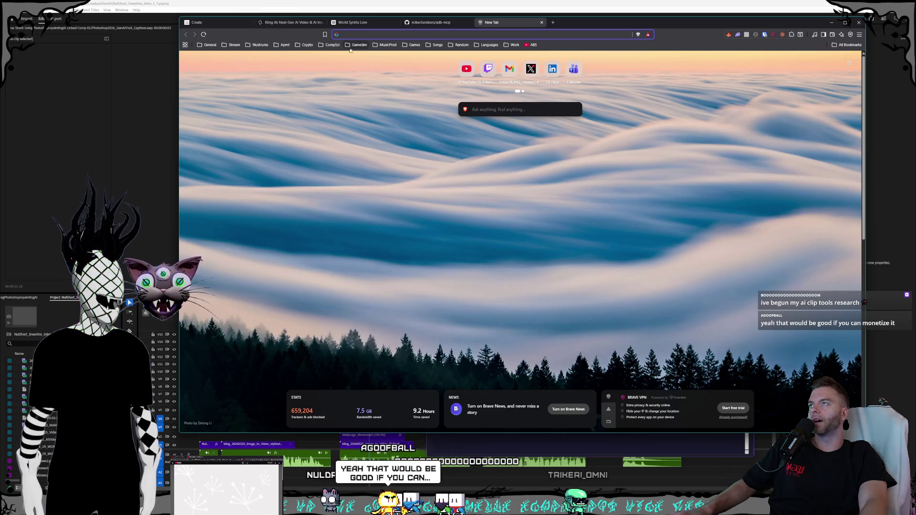
pyautogui.click(260, 45)
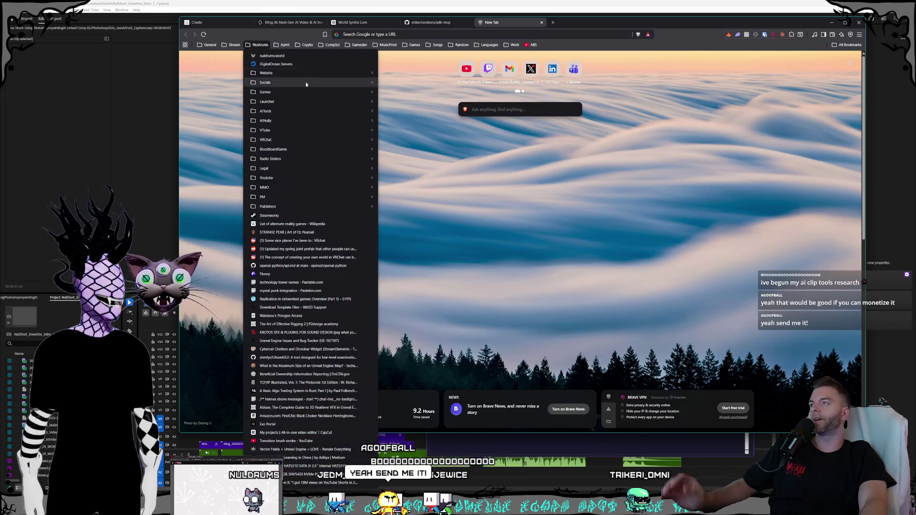
pyautogui.moveTo(267, 111)
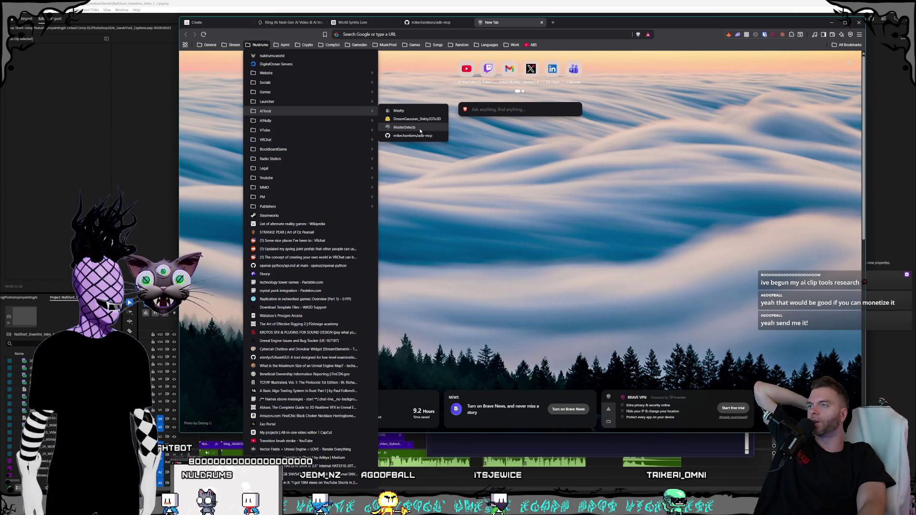
pyautogui.click(405, 127)
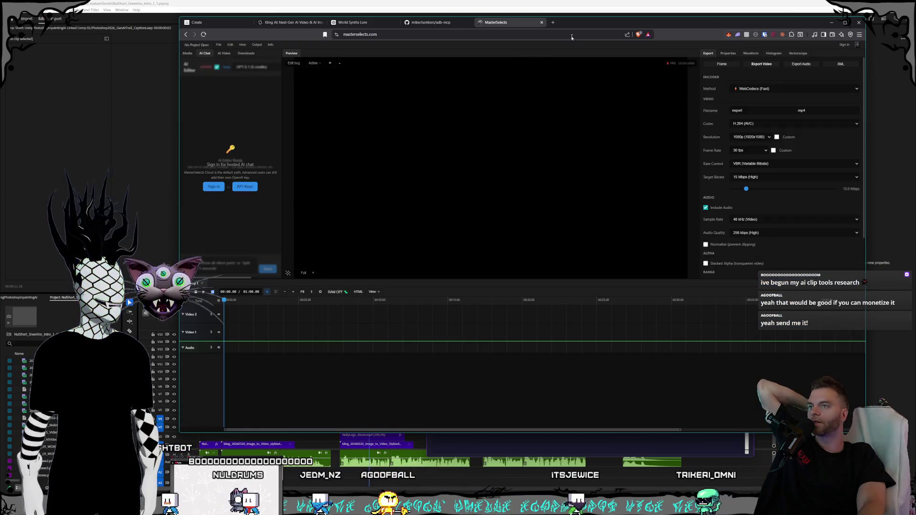
# - Open OpusClip from the Socials bookmarks in another tab, then close the MasterSelects tab
pyautogui.click(553, 23)
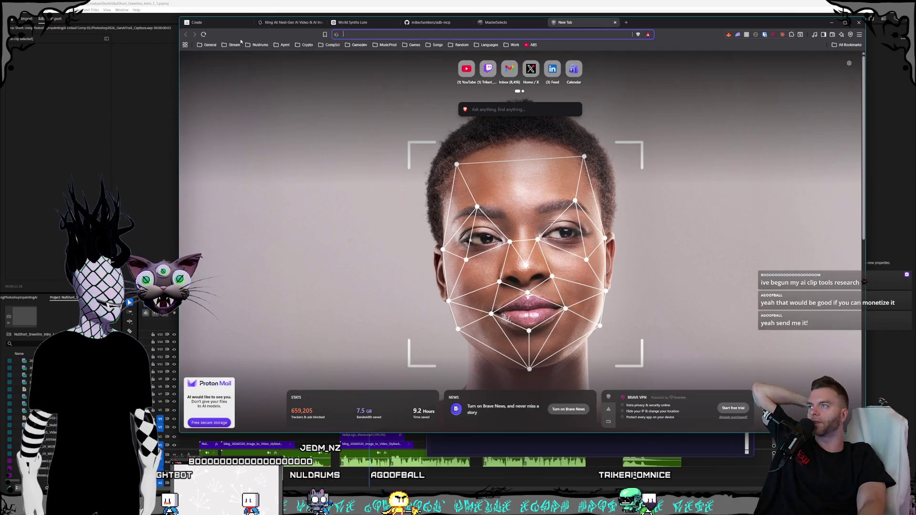
pyautogui.click(234, 44)
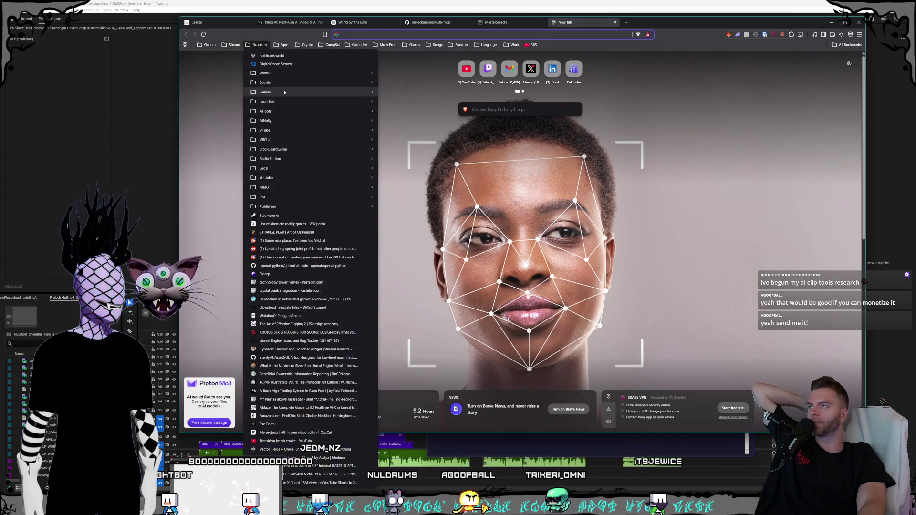
pyautogui.moveTo(272, 83)
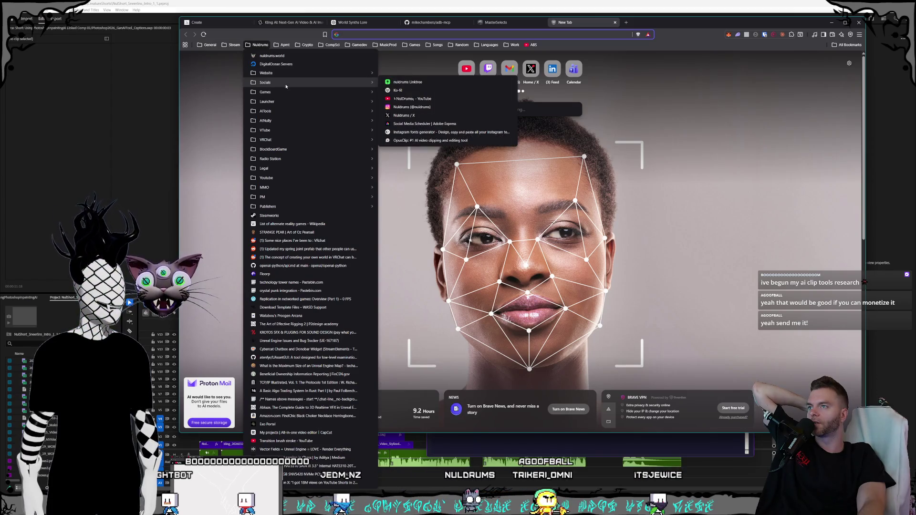
pyautogui.click(430, 141)
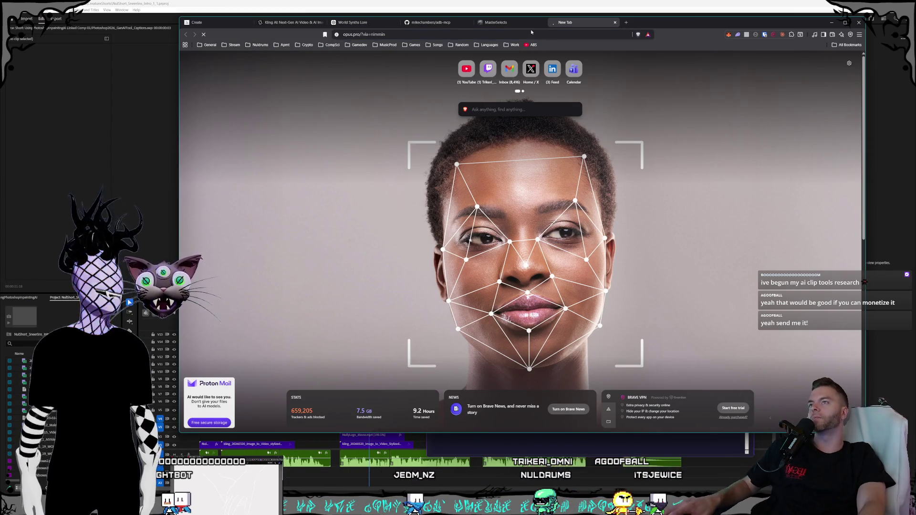
pyautogui.click(533, 24)
pyautogui.click(543, 22)
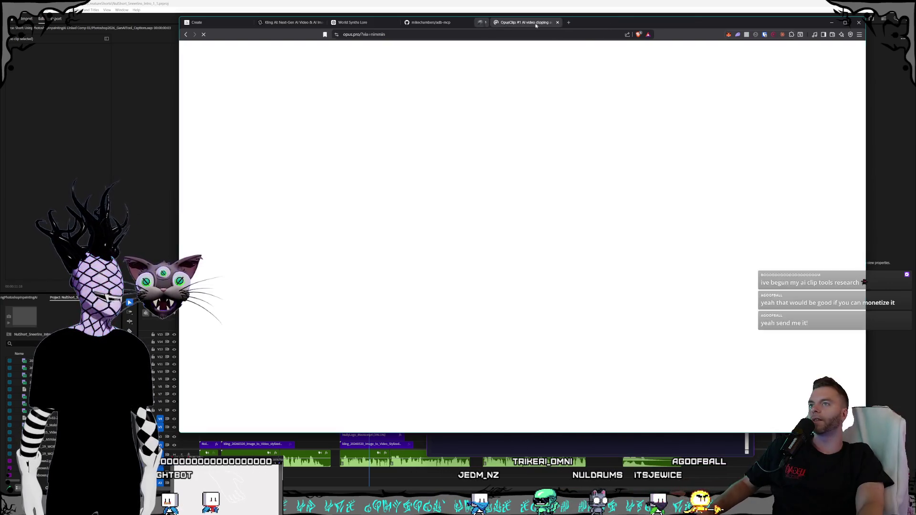
# - Go from the OpusClip homepage to its Pricing page via the top navigation
pyautogui.click(438, 36)
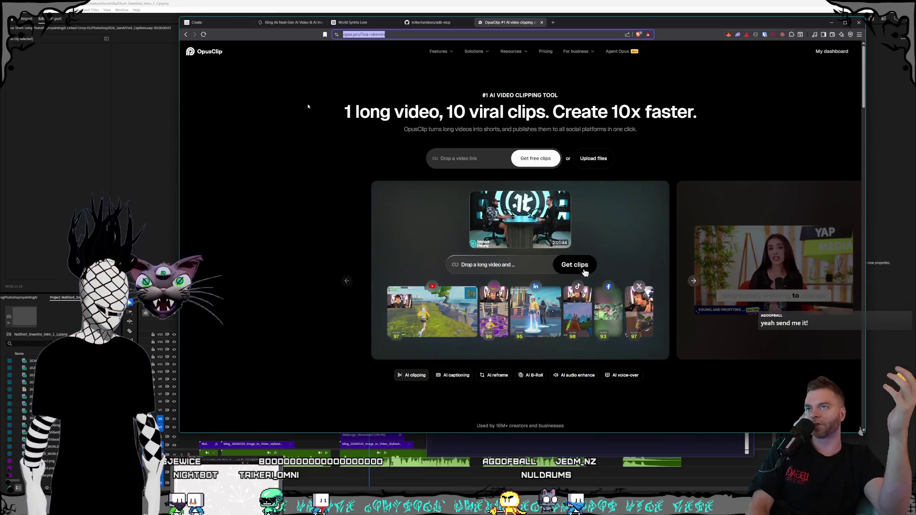
pyautogui.click(551, 57)
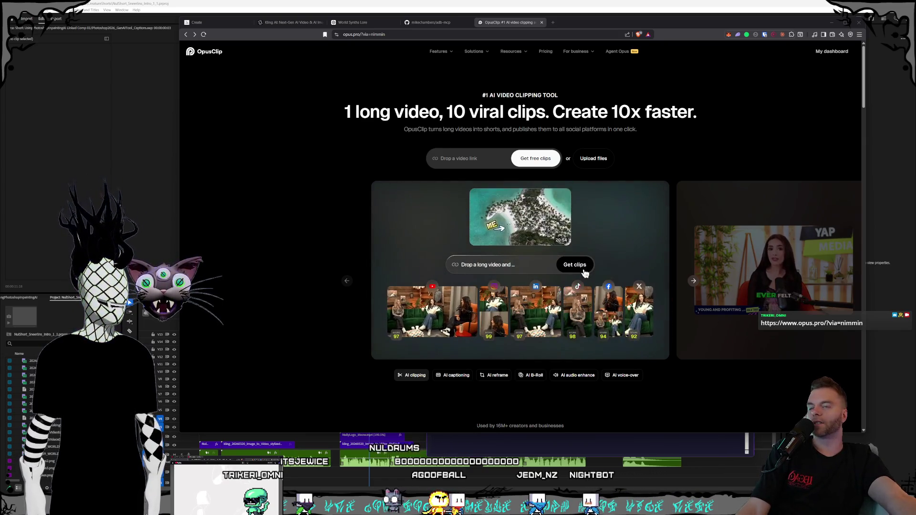
pyautogui.moveTo(511, 51)
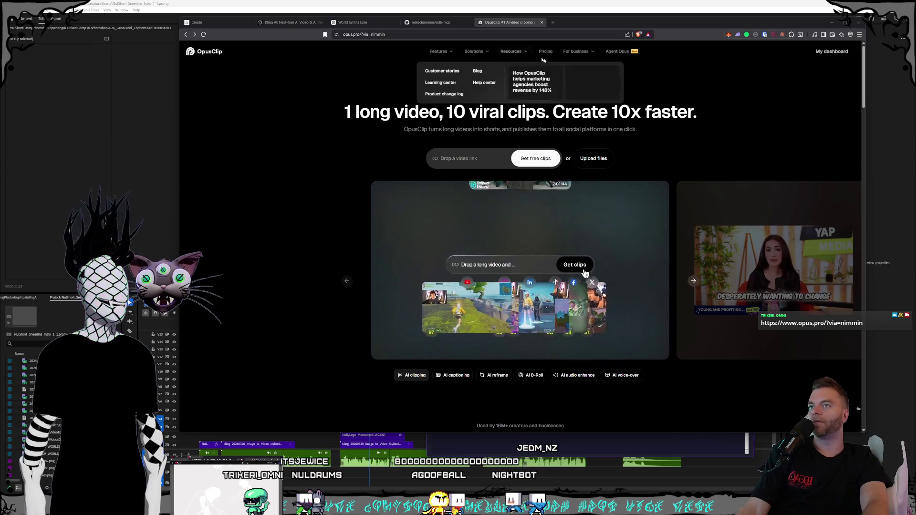
pyautogui.click(545, 52)
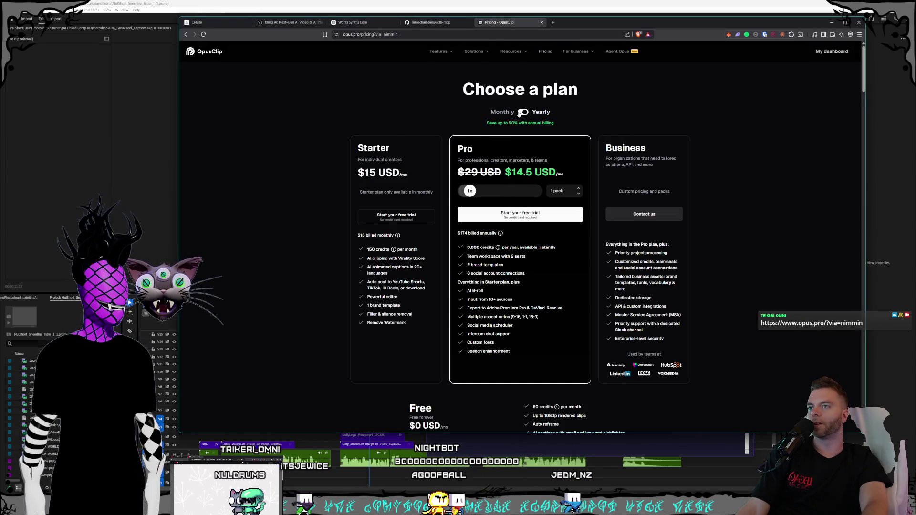
# - Switch billing to Monthly ($15 Starter, $29 Pro, custom Business), then go back to the homepage
pyautogui.click(523, 113)
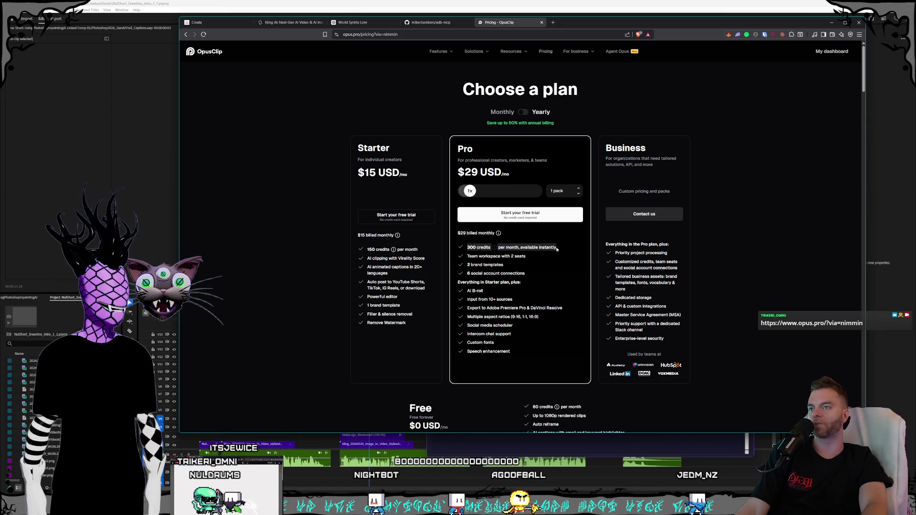
pyautogui.click(462, 245)
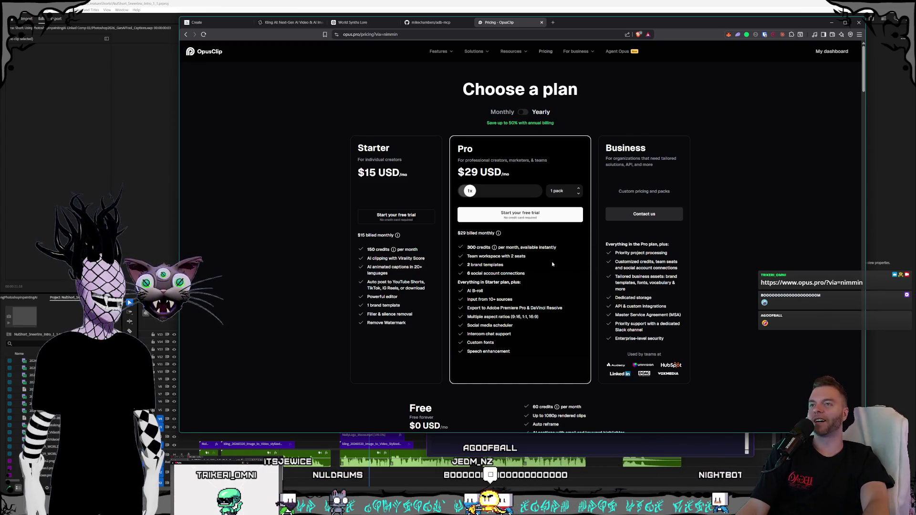
pyautogui.scroll(-3, 551, 264)
pyautogui.scroll(3, 589, 273)
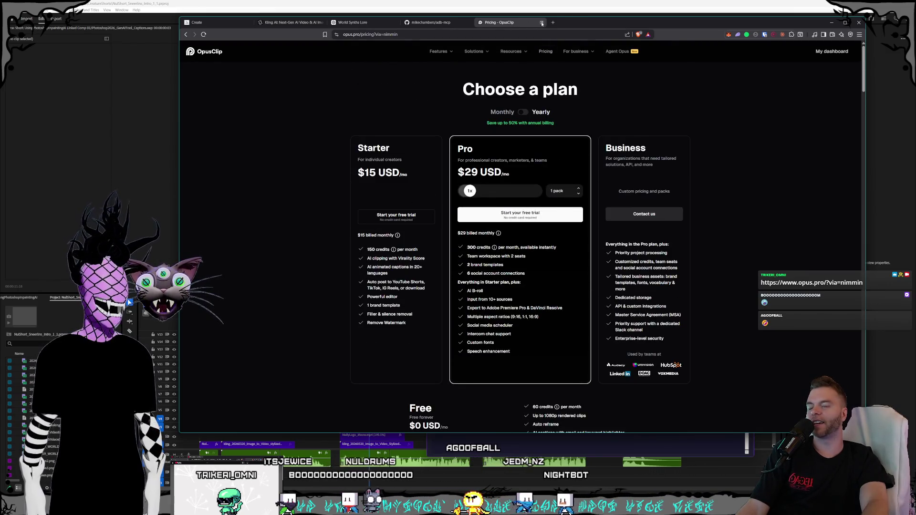
pyautogui.click(186, 35)
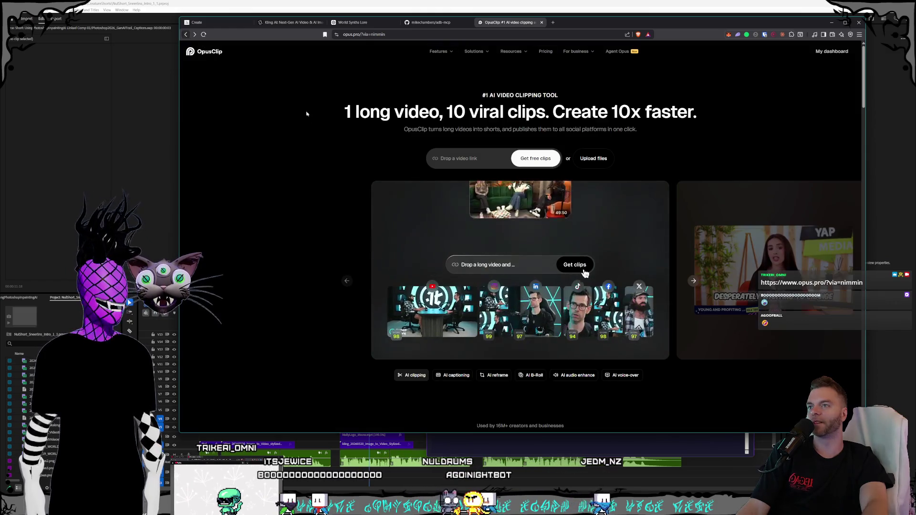
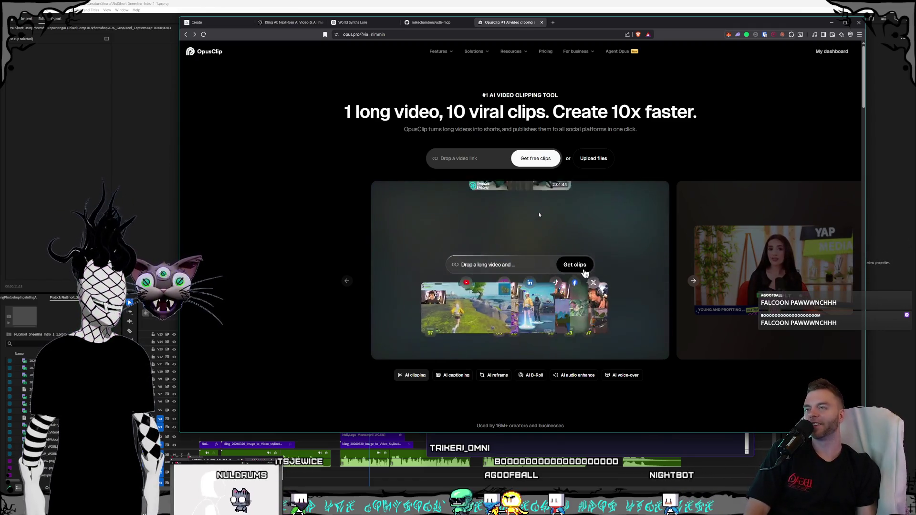
# - Bring up the Trikeri YouTube channel from bookmarks in its own window over OpusClip
pyautogui.click(556, 22)
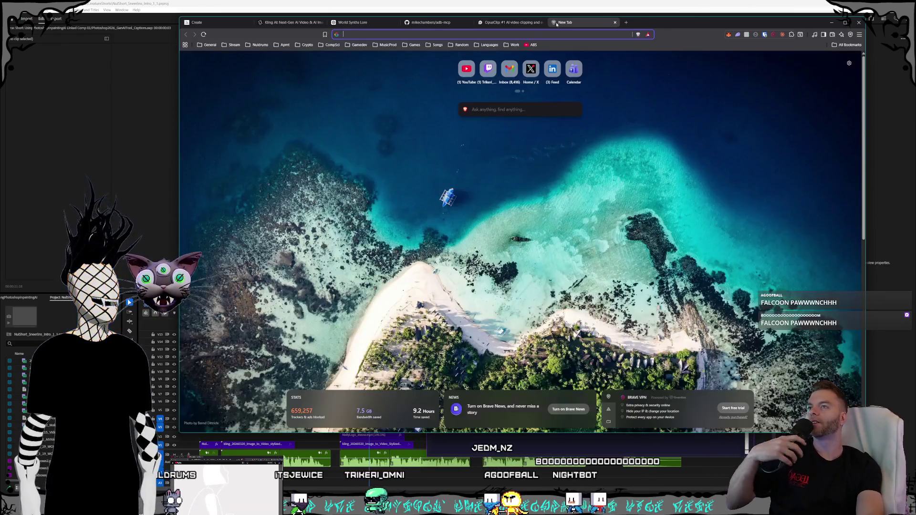
pyautogui.click(248, 45)
pyautogui.click(258, 122)
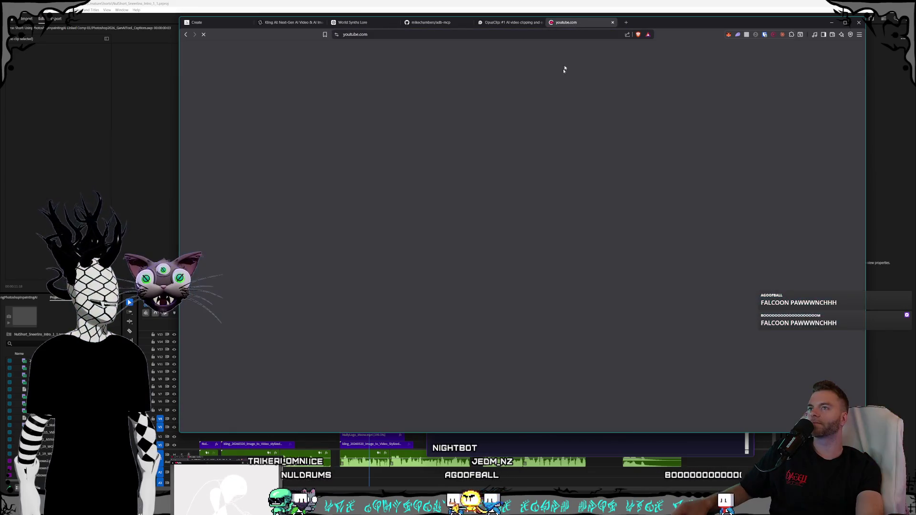
pyautogui.moveTo(566, 22); pyautogui.dragTo(583, 273)
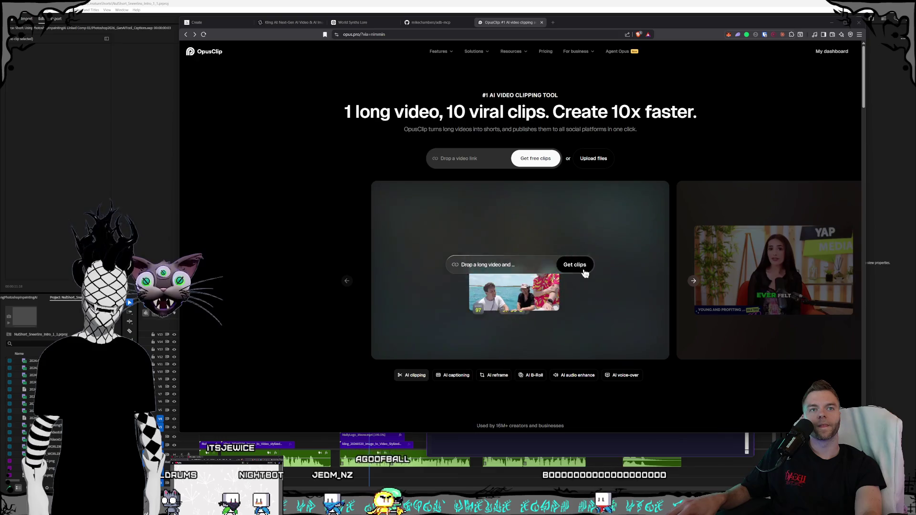
pyautogui.hotkey('alt', 'Tab')
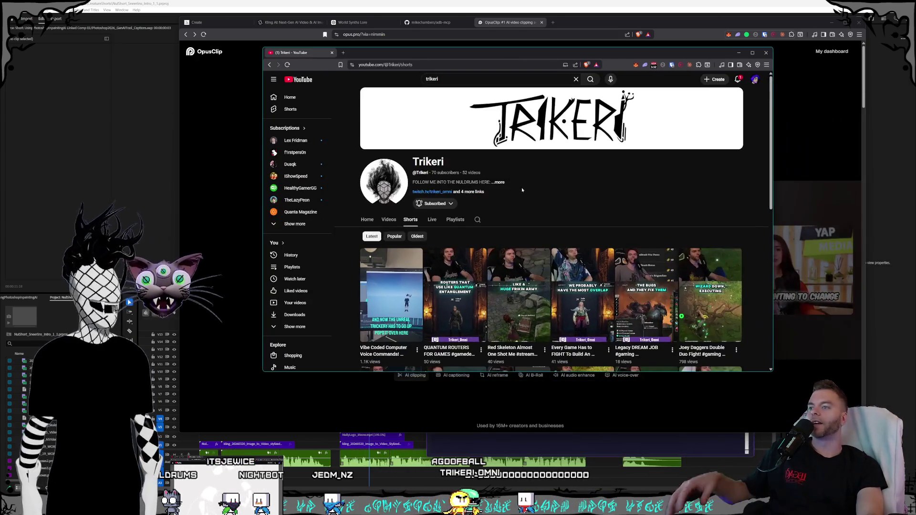
pyautogui.scroll(-1, 522, 190)
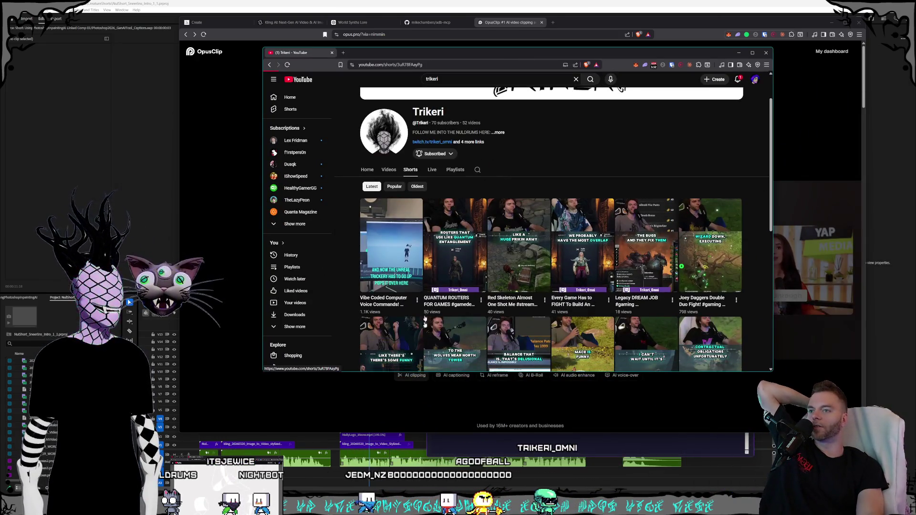
# - Play the QUANTUM ROUTERS FOR GAMES Short from the channel's Shorts grid
pyautogui.click(426, 301)
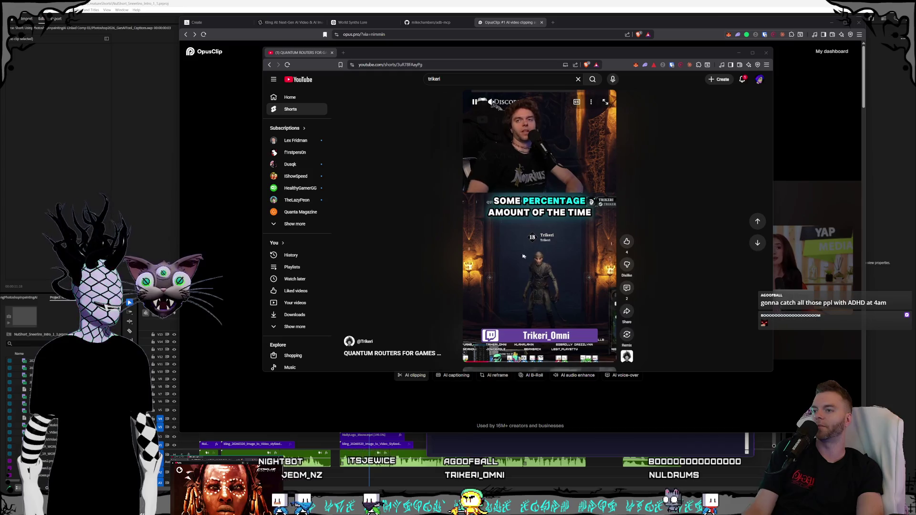
# - Pause the Short and close the YouTube window, returning to OpusClip
pyautogui.click(494, 104)
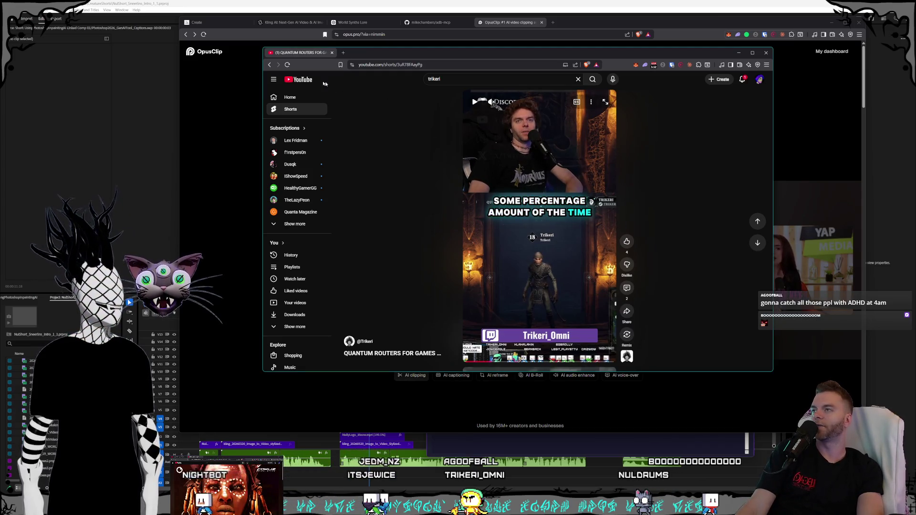
pyautogui.hotkey('ctrl', 'w')
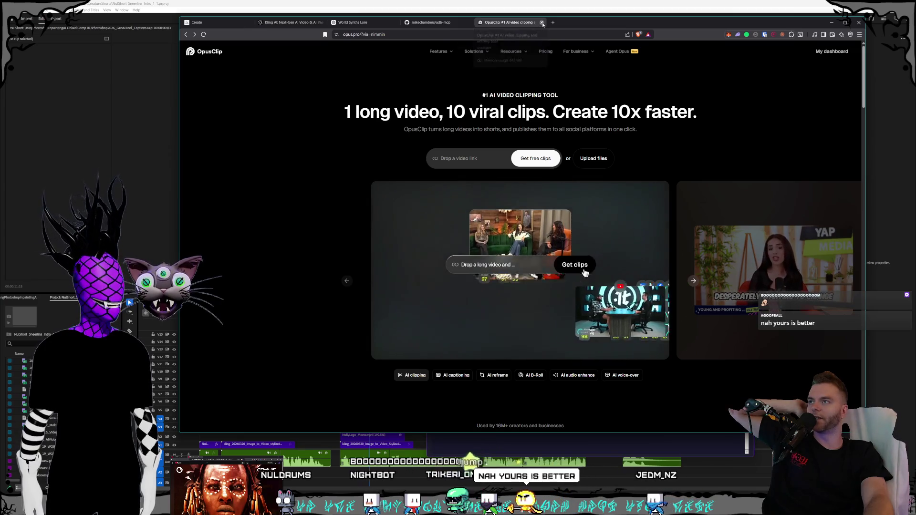
# - Close the OpusClip tab, review the adb-mcp repository, and bring Premiere Pro forward
pyautogui.click(541, 22)
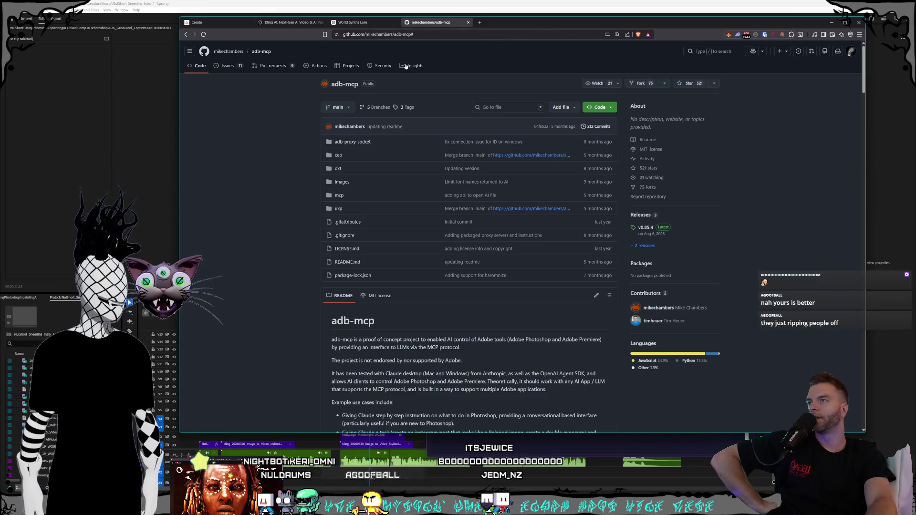
pyautogui.hotkey('ctrl', 'shift', 'Tab')
pyautogui.hotkey('ctrl', 'Tab')
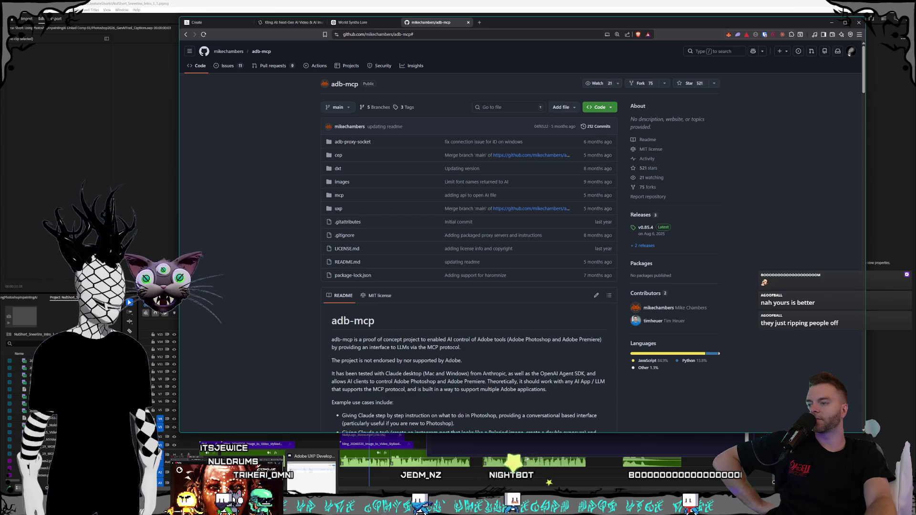
pyautogui.click(312, 472)
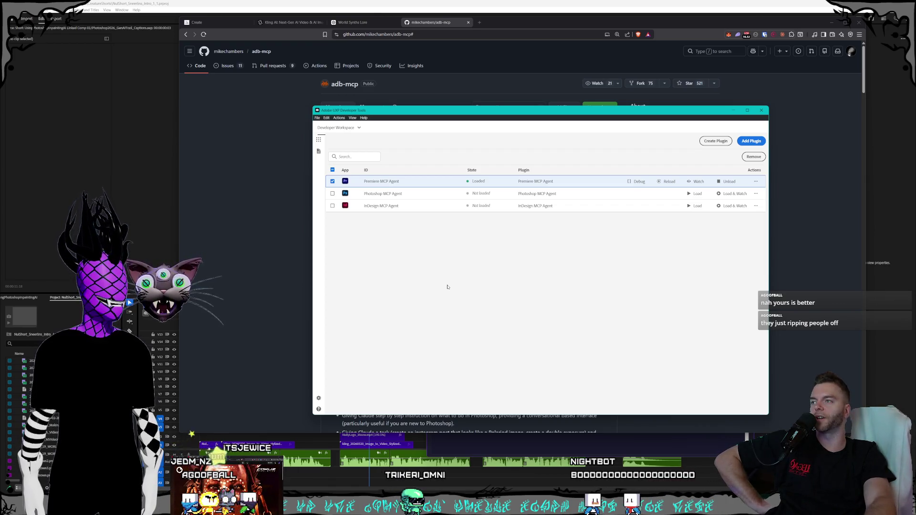
pyautogui.click(300, 267)
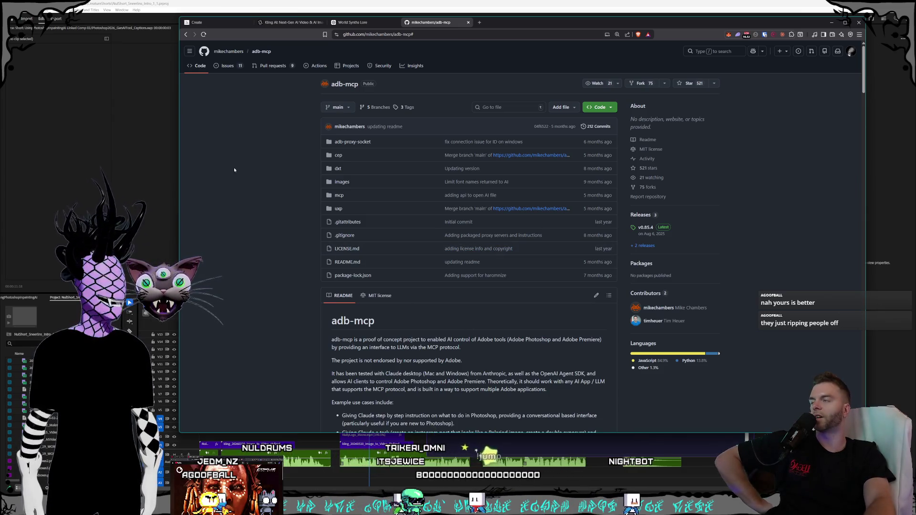
pyautogui.click(278, 4)
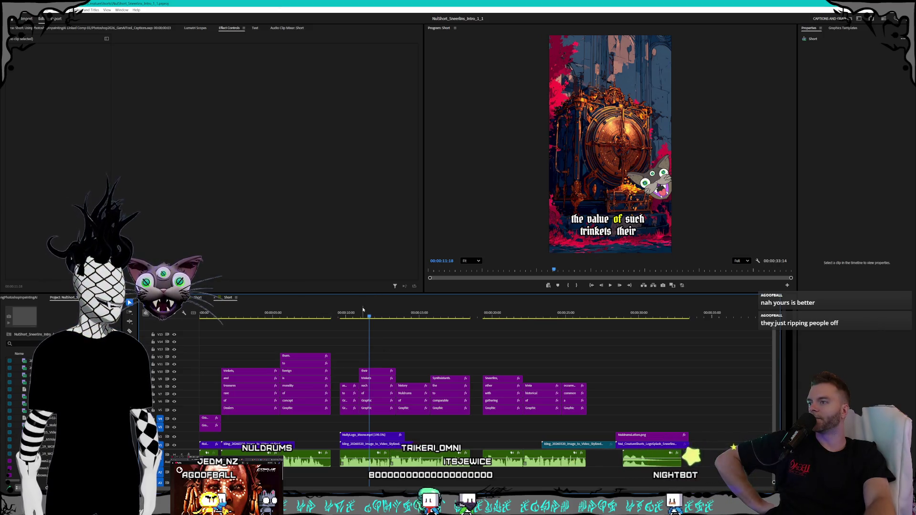
# - Close the NullShort and UsingPhotoshopInpaintingAI projects, leaving the Untitled project open
pyautogui.moveTo(363, 309)
pyautogui.mouseDown()
pyautogui.moveTo(487, 312)
pyautogui.moveTo(245, 324)
pyautogui.mouseUp()
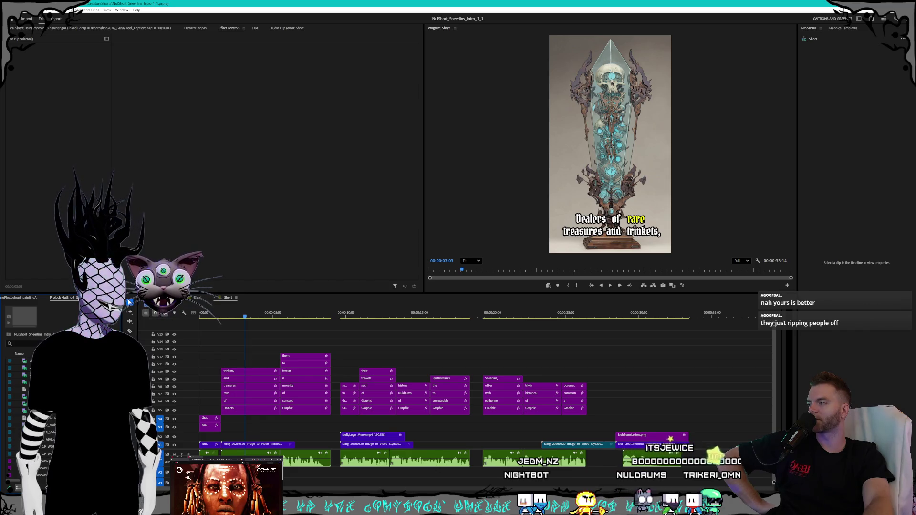
pyautogui.click(130, 302)
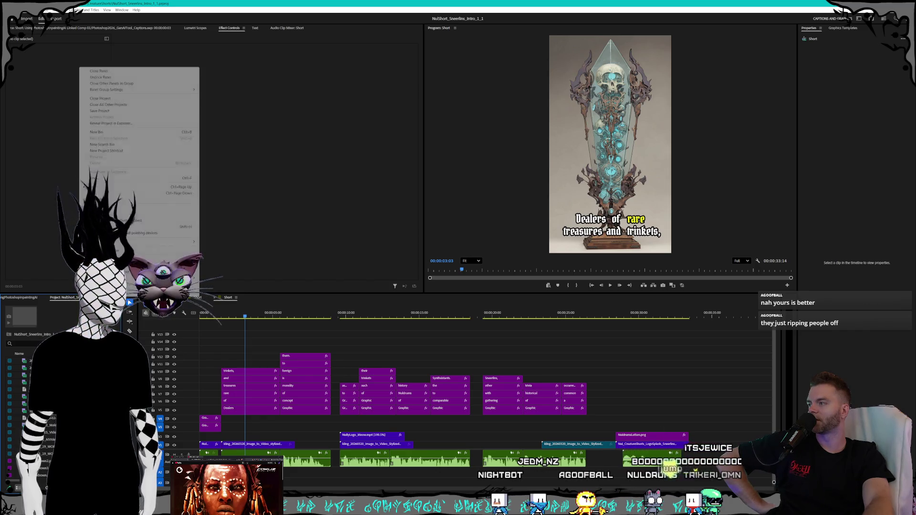
pyautogui.click(119, 99)
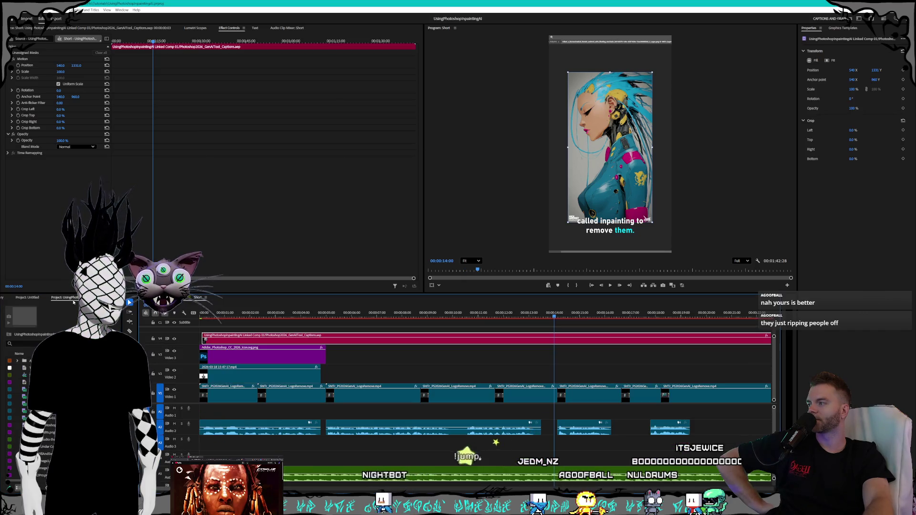
pyautogui.click(32, 297)
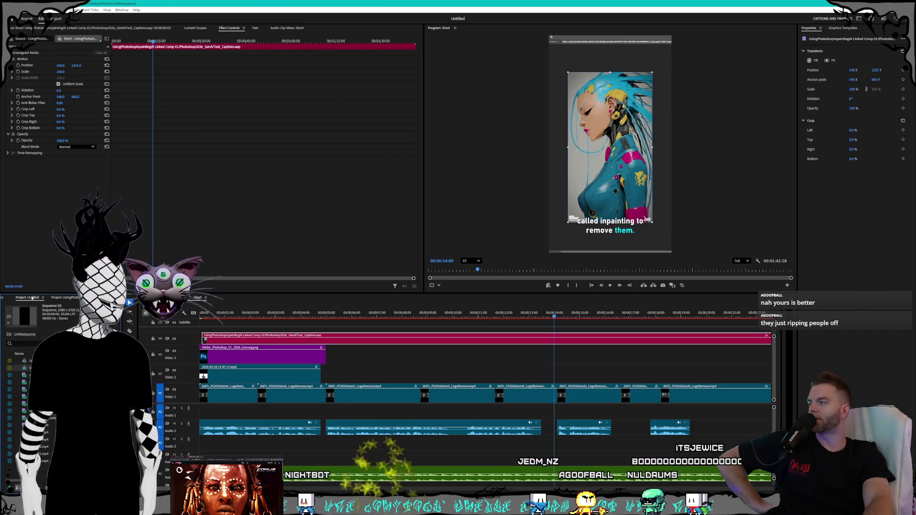
pyautogui.rightClick(75, 300)
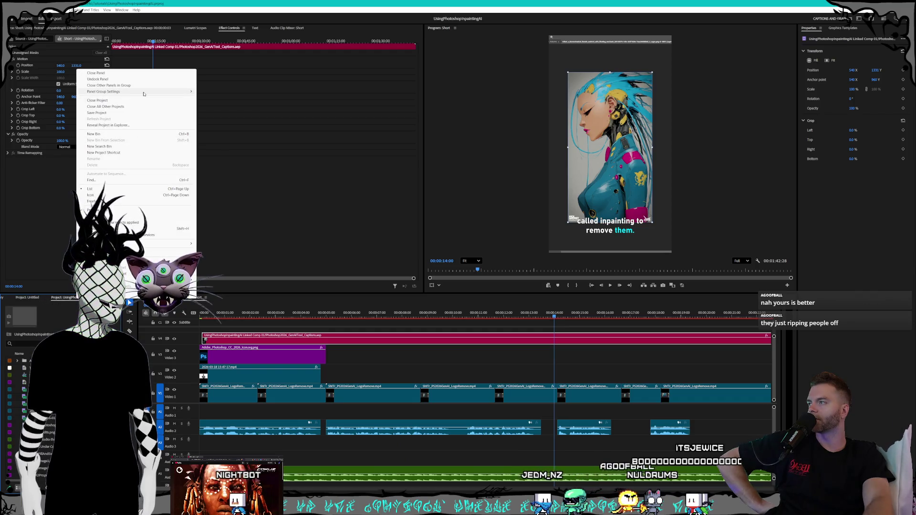
pyautogui.click(133, 165)
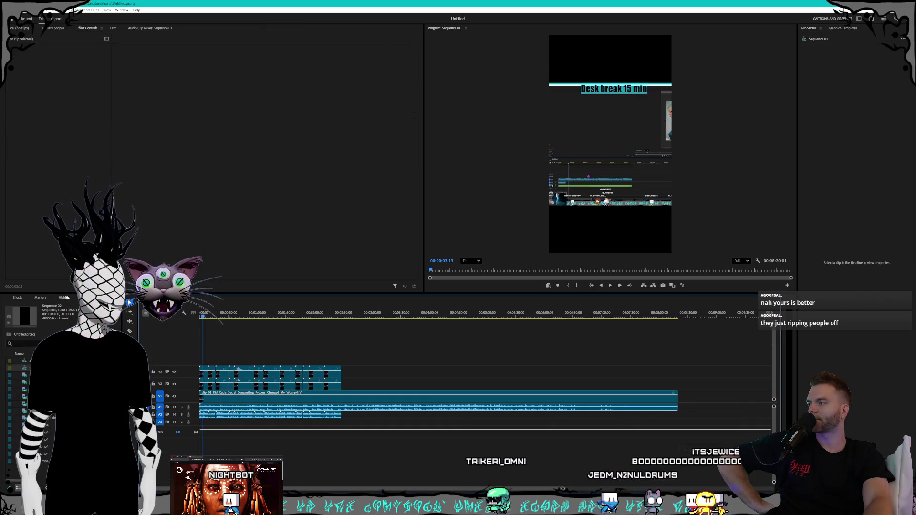
# - Select the long clip in Sequence 01 and choose Add Tracks from the track header
pyautogui.click(217, 315)
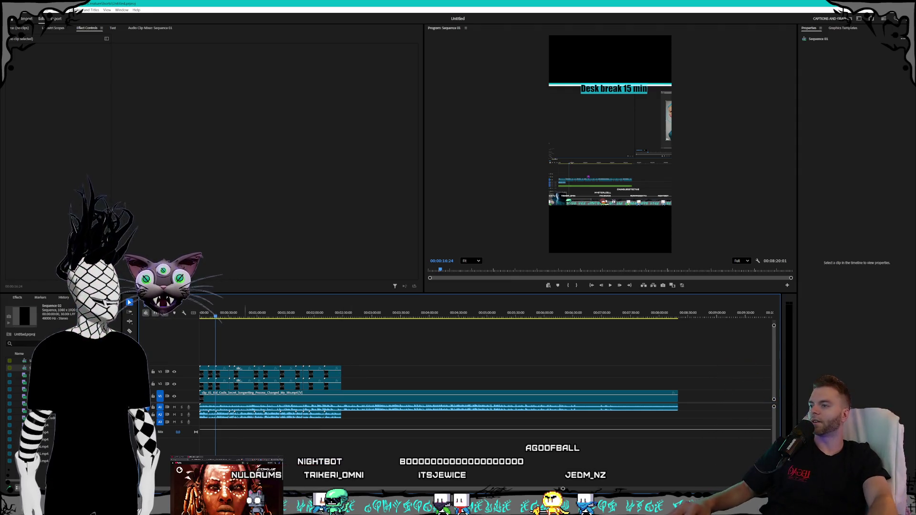
pyautogui.click(352, 400)
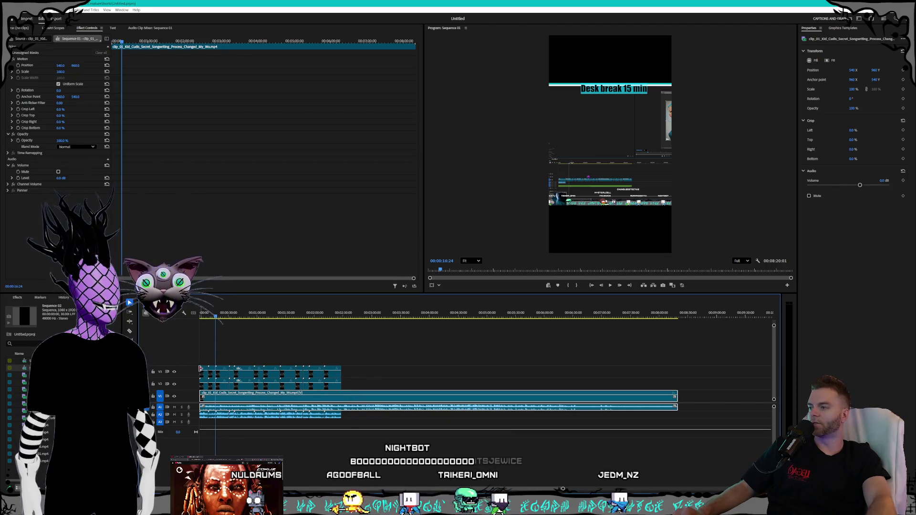
pyautogui.rightClick(184, 359)
pyautogui.click(215, 390)
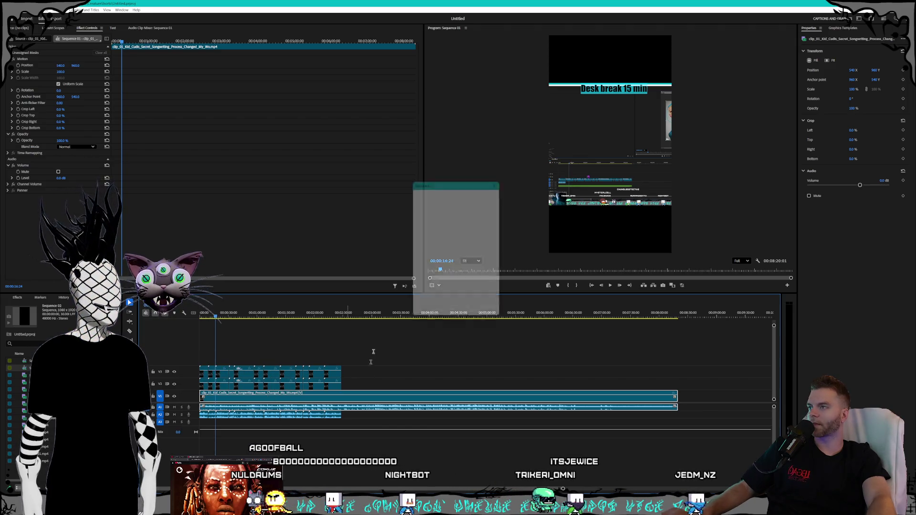
# - Add the new video track with its chosen placement in Sequence 01
pyautogui.click(466, 212)
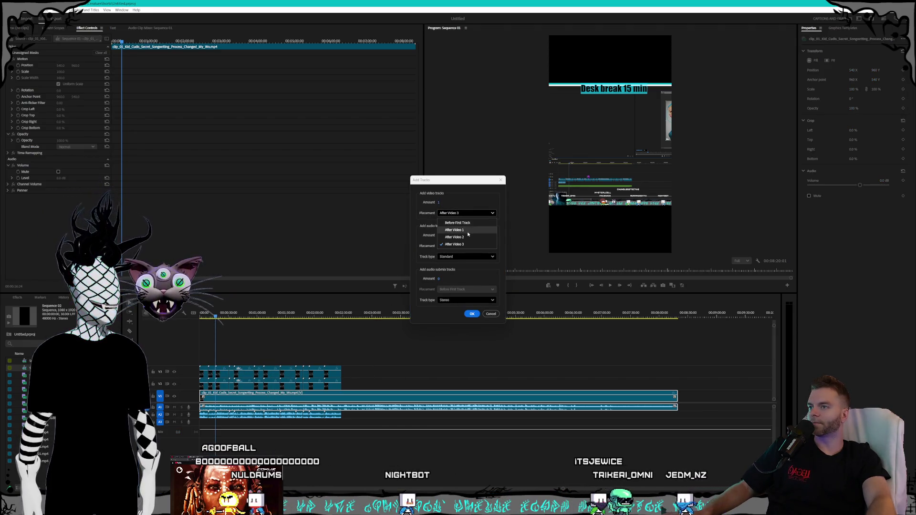
pyautogui.click(458, 192)
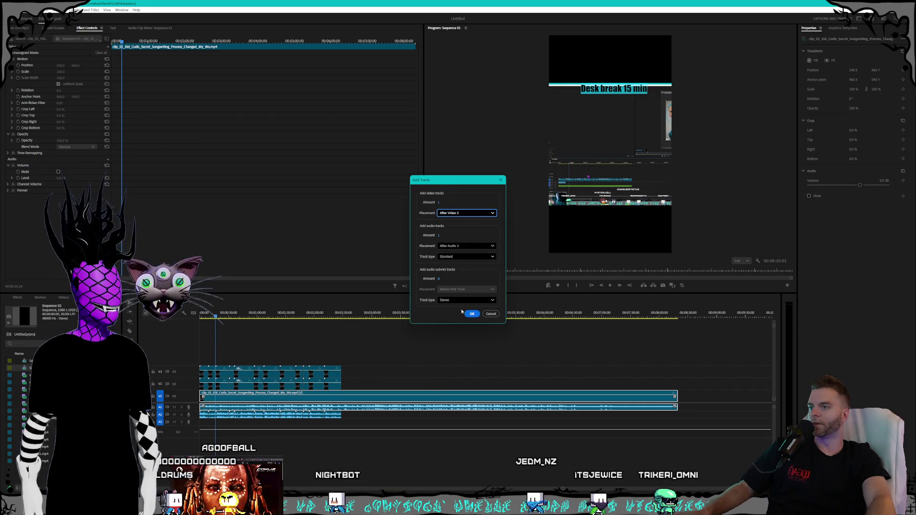
pyautogui.click(469, 315)
# - Move the long screen-capture clip up onto the upper video track and select it
pyautogui.moveTo(355, 359)
pyautogui.mouseDown()
pyautogui.moveTo(202, 387)
pyautogui.moveTo(204, 361)
pyautogui.mouseUp()
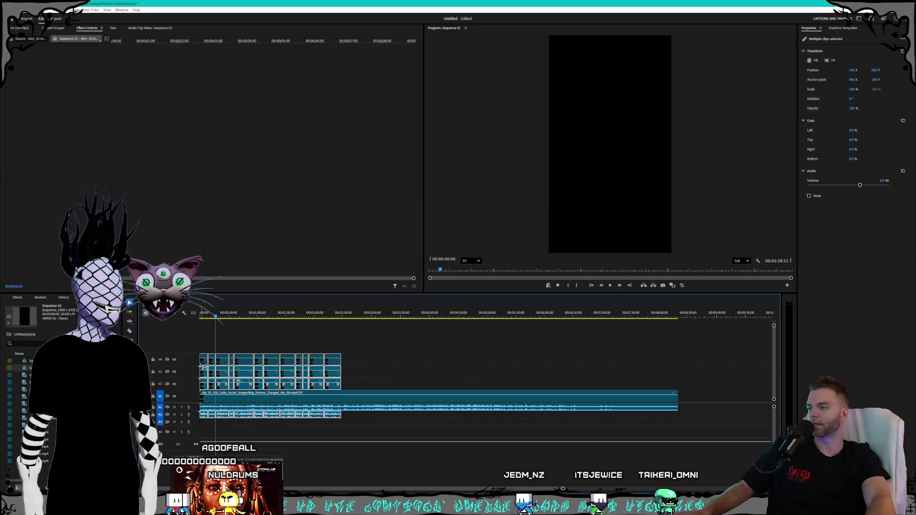
pyautogui.click(434, 363)
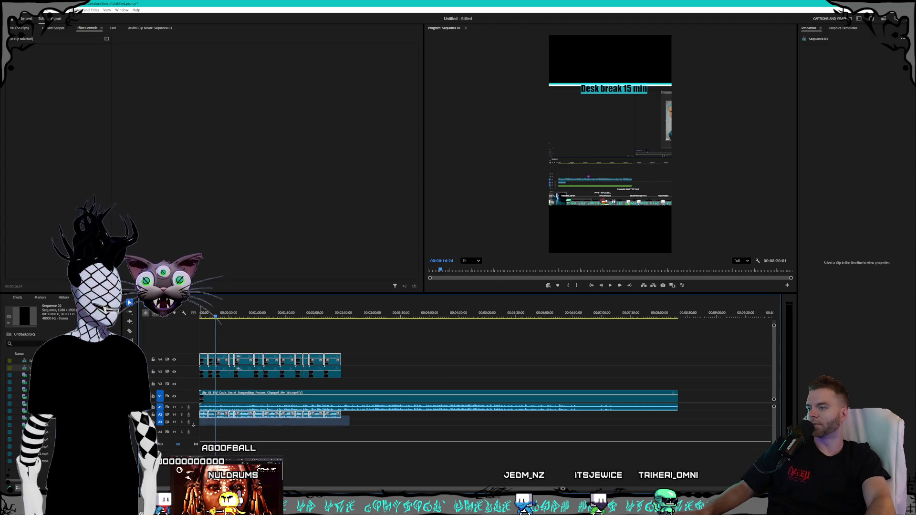
pyautogui.moveTo(193, 425); pyautogui.dragTo(204, 423)
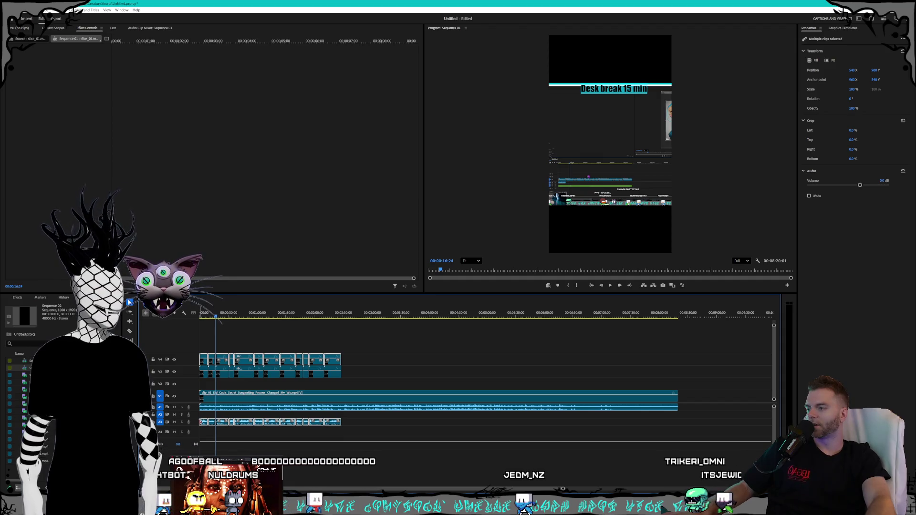
pyautogui.click(234, 396)
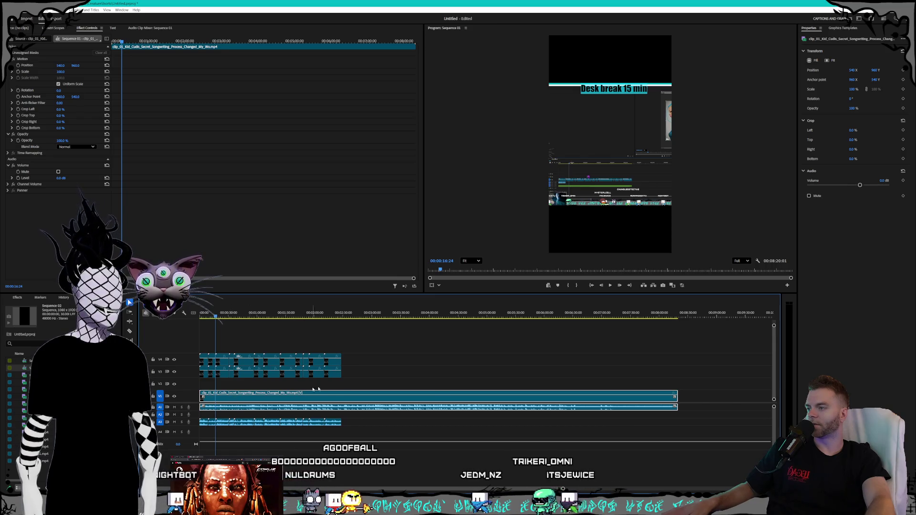
pyautogui.click(444, 383)
pyautogui.moveTo(420, 396); pyautogui.dragTo(425, 380)
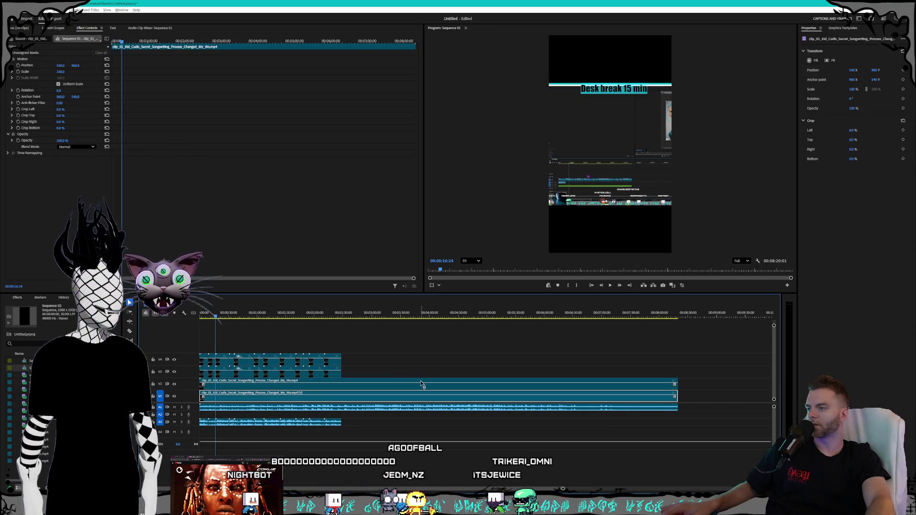
pyautogui.click(394, 376)
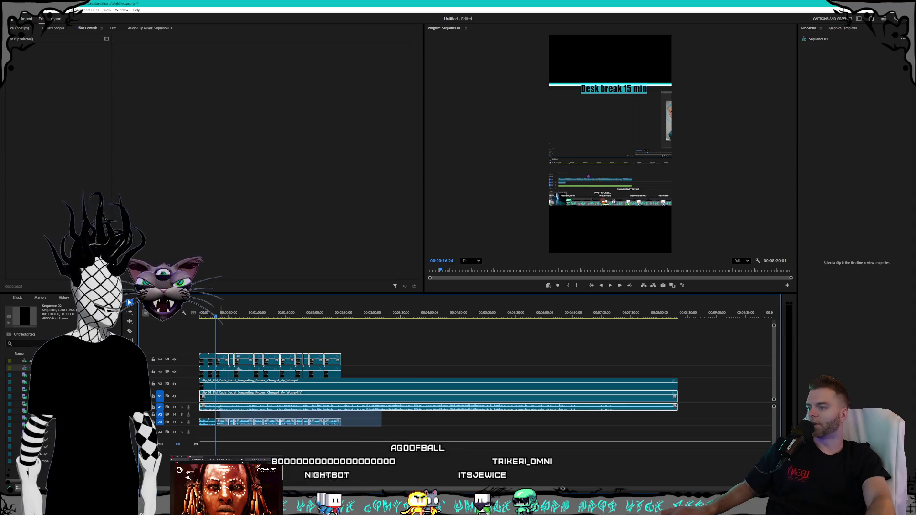
pyautogui.moveTo(400, 440)
pyautogui.mouseDown()
pyautogui.moveTo(199, 425)
pyautogui.moveTo(280, 393)
pyautogui.mouseUp()
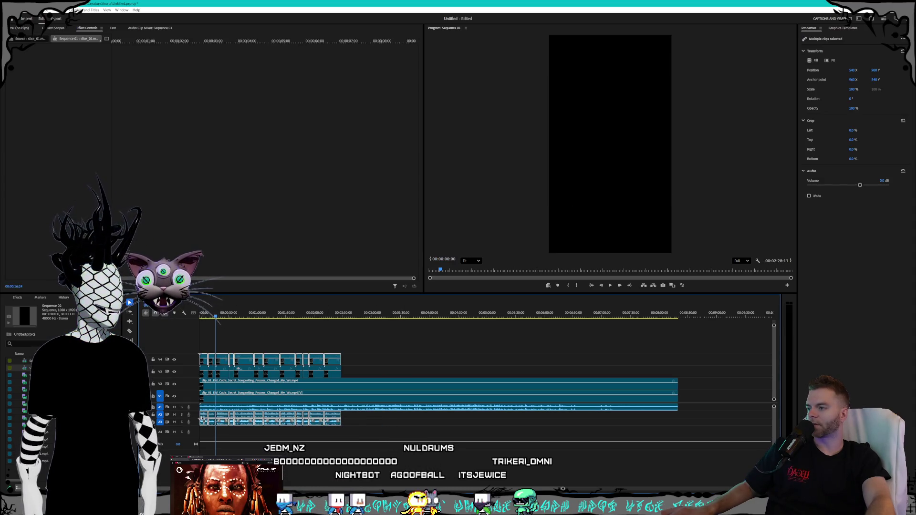
pyautogui.click(297, 380)
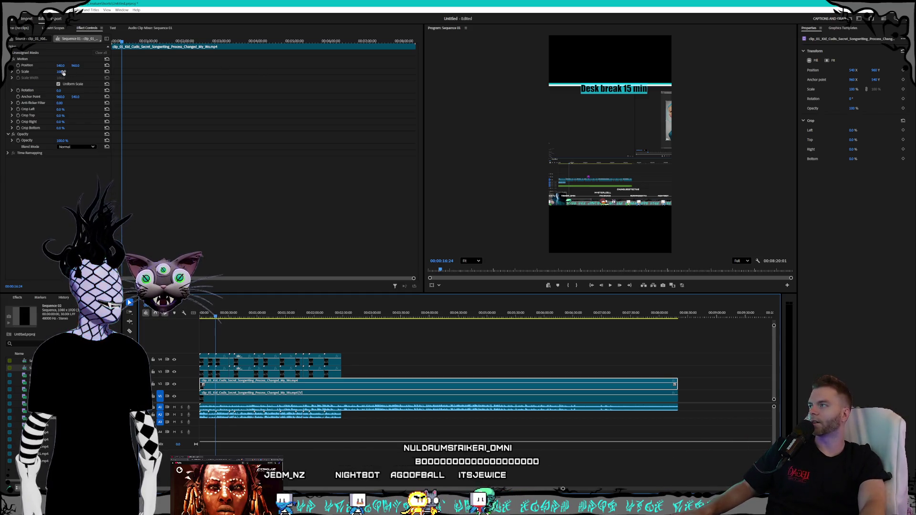
# - Check the long clip's Scale value, then start opening an existing project file
pyautogui.click(63, 72)
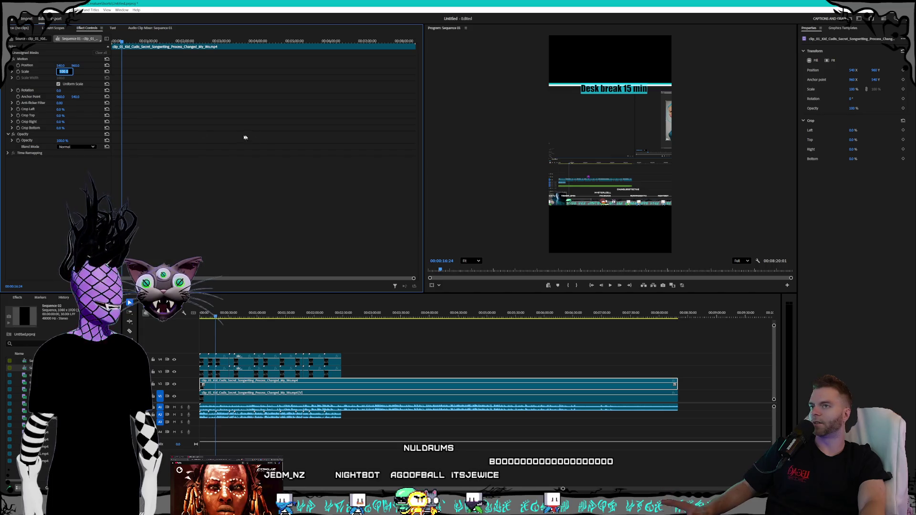
pyautogui.press('Return')
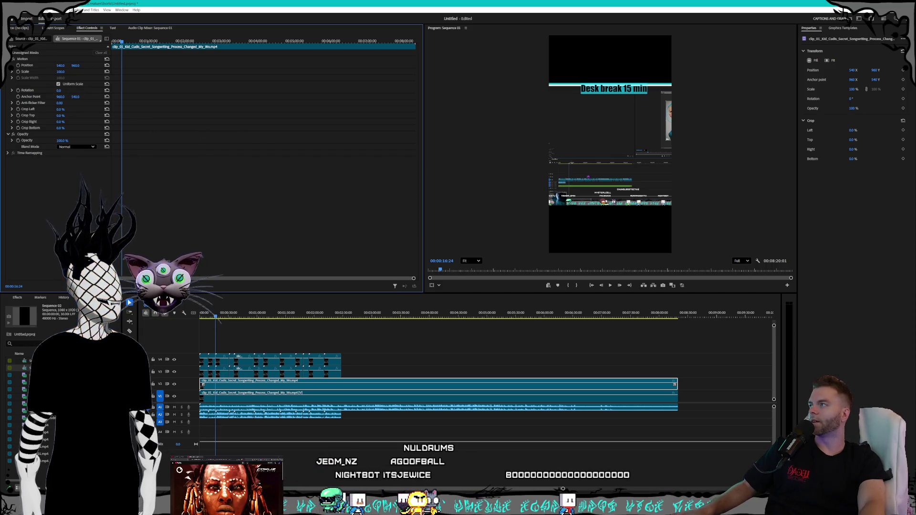
pyautogui.click(14, 9)
pyautogui.click(21, 29)
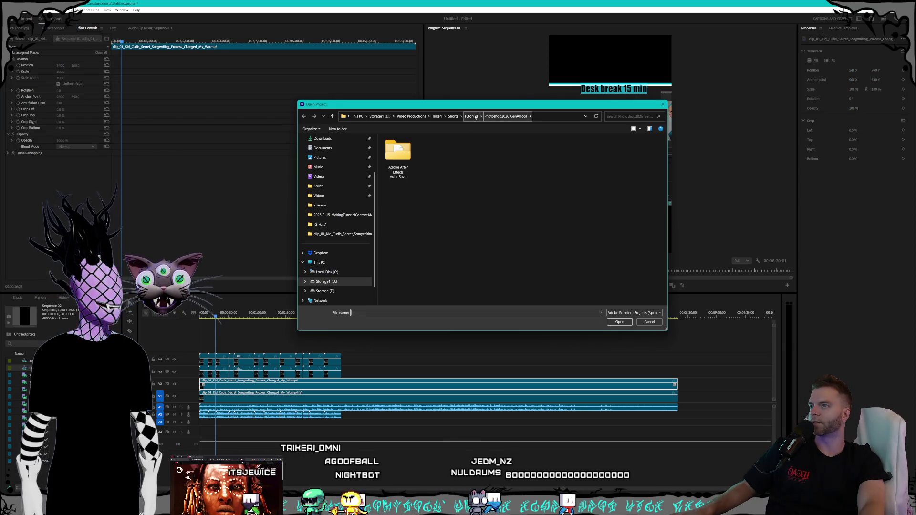
# - Open the first project in Shorts > Legacy, convert it, and leave missing media offline
pyautogui.click(452, 116)
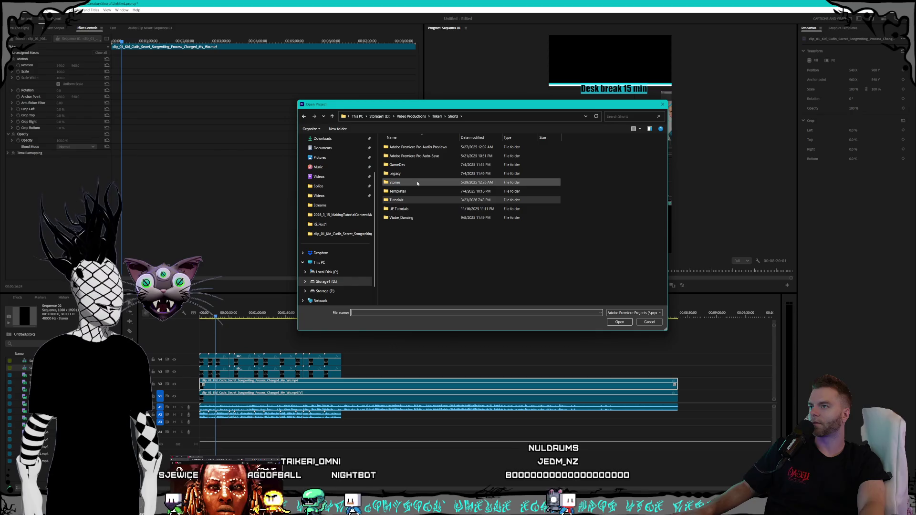
pyautogui.doubleClick(417, 184)
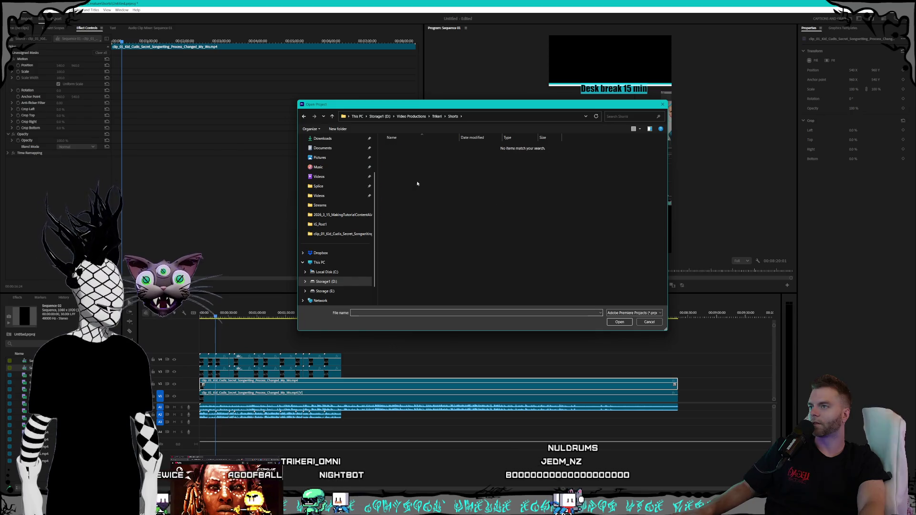
pyautogui.click(449, 120)
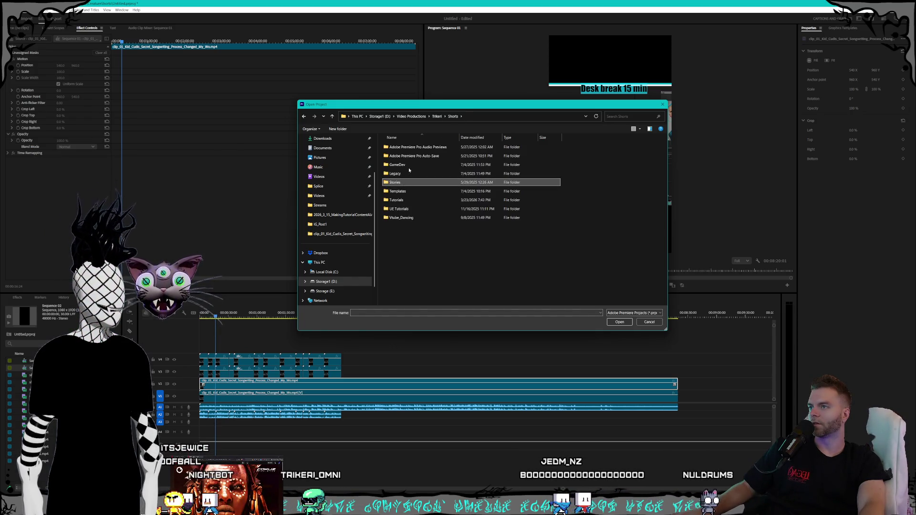
pyautogui.doubleClick(408, 176)
pyautogui.click(447, 167)
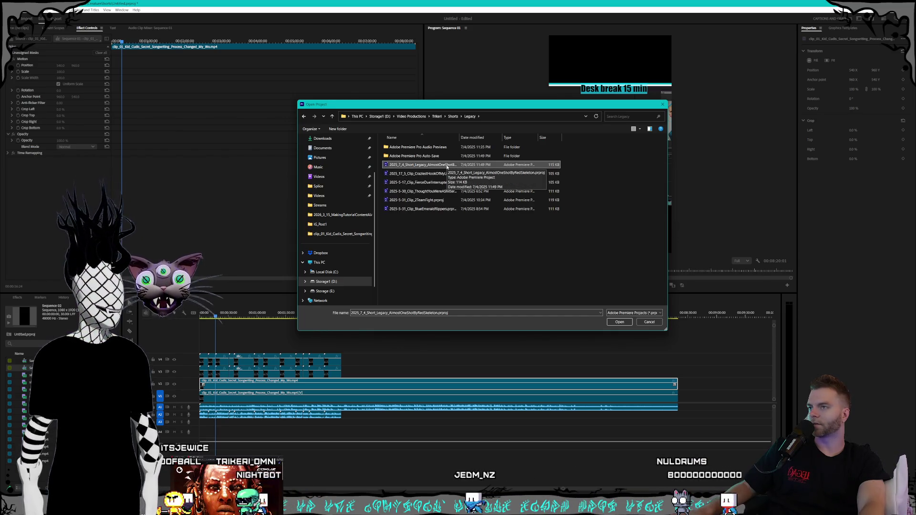
pyautogui.doubleClick(448, 167)
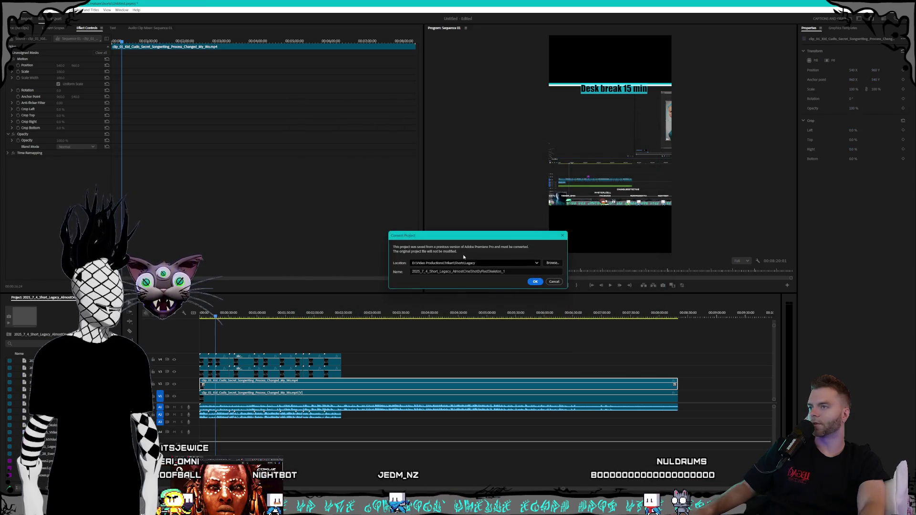
pyautogui.click(536, 281)
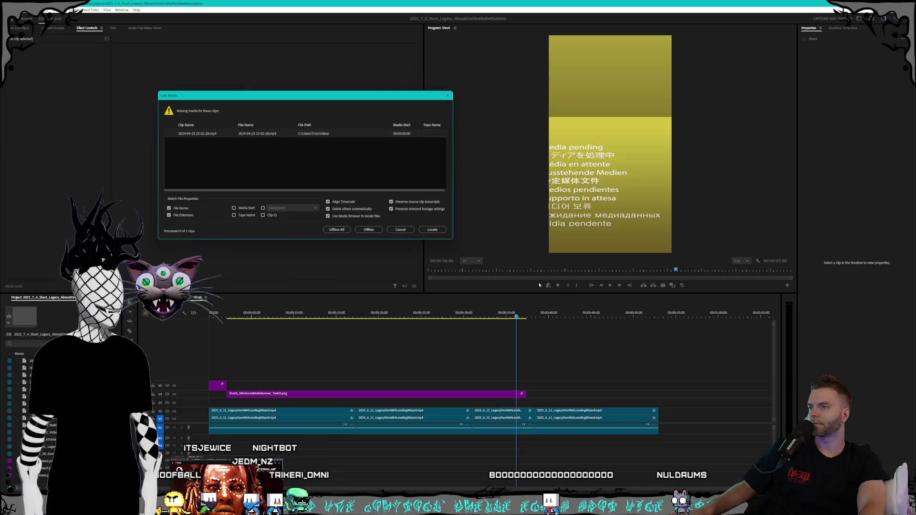
pyautogui.click(369, 230)
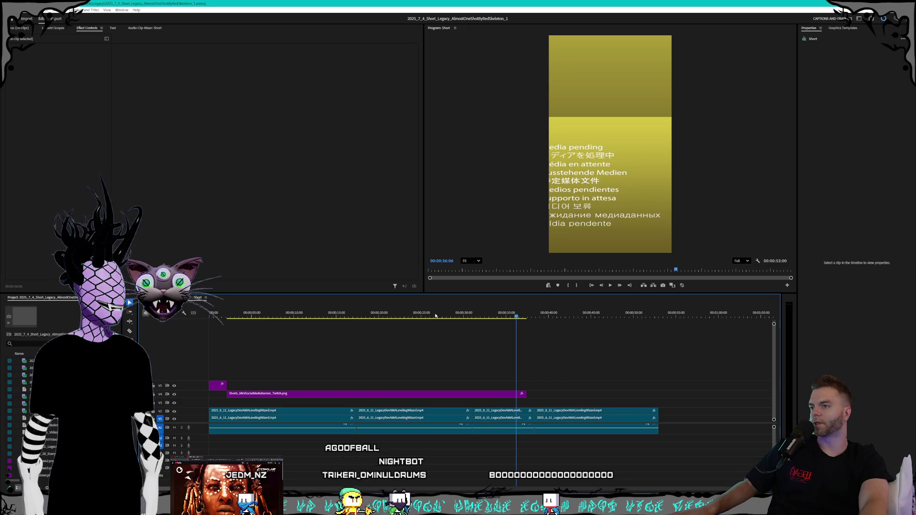
# - Inspect the Scale value of a V1 clip in the reference Short sequence
pyautogui.press('space')
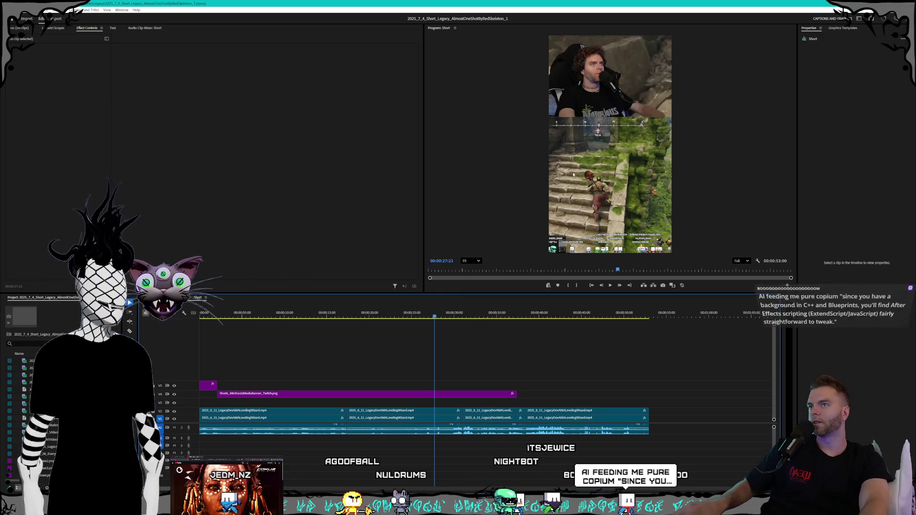
pyautogui.click(429, 413)
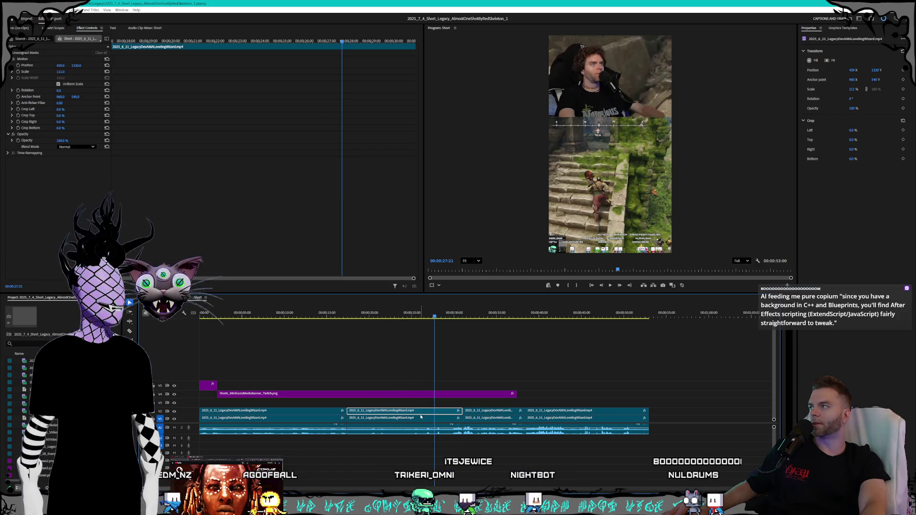
pyautogui.click(63, 71)
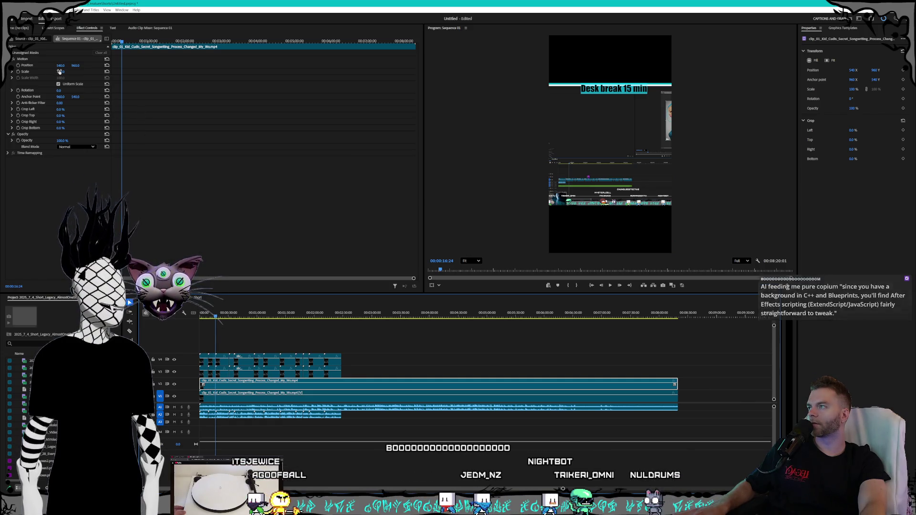
# - Set Sequence 01's long clip Scale to 111, comparing against the reference Short
pyautogui.click(63, 71)
pyautogui.press('Return')
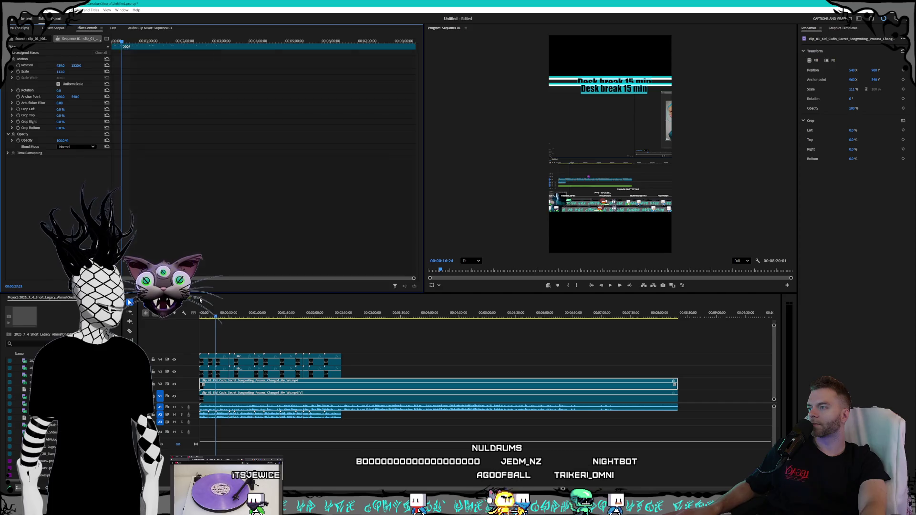
pyautogui.hotkey('ctrl', 'w')
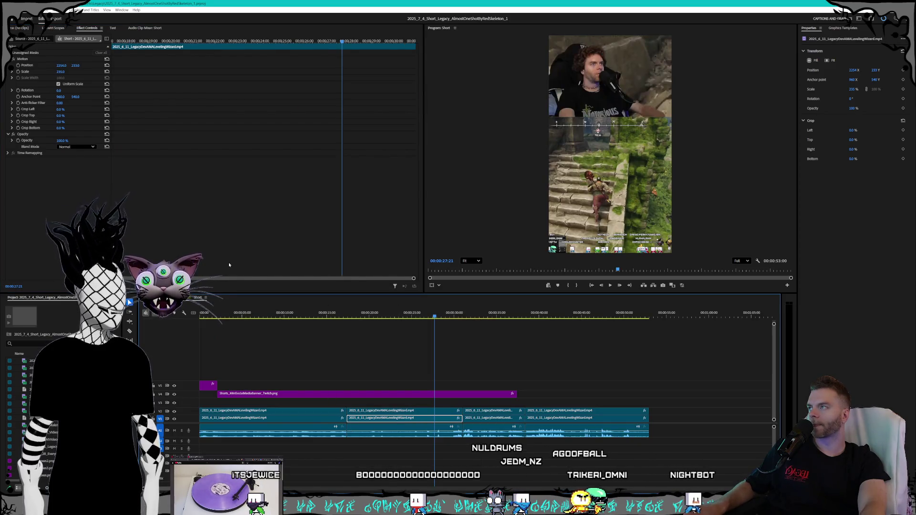
pyautogui.click(63, 70)
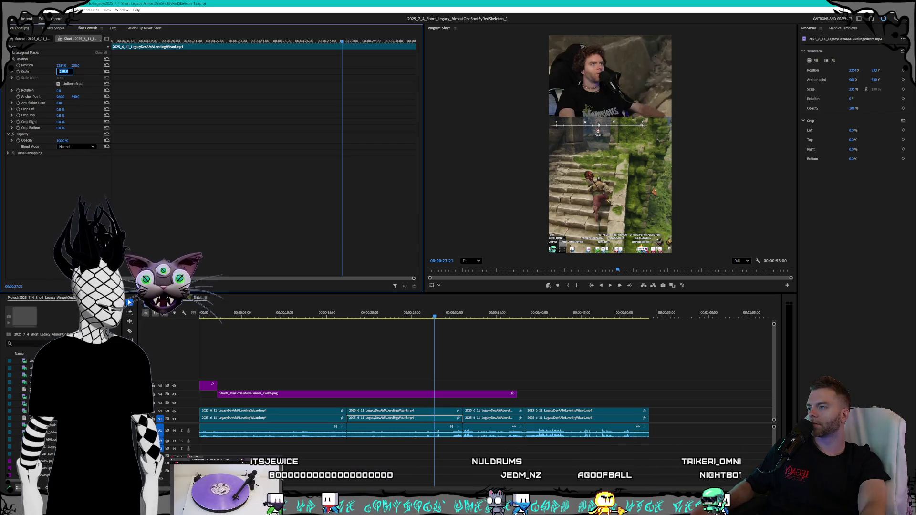
pyautogui.hotkey('ctrl', 'w')
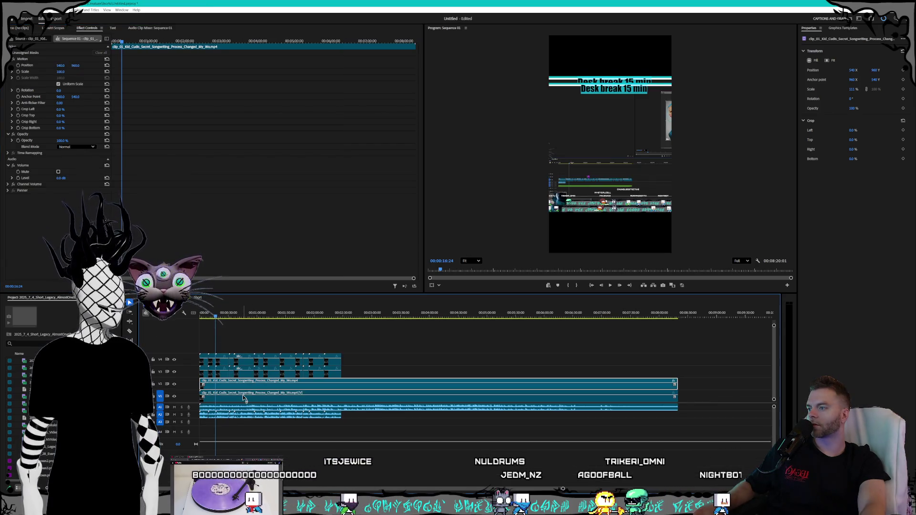
# - Set the V2 clip's Position X through -960, 140, -210 and settle on -40
pyautogui.click(251, 396)
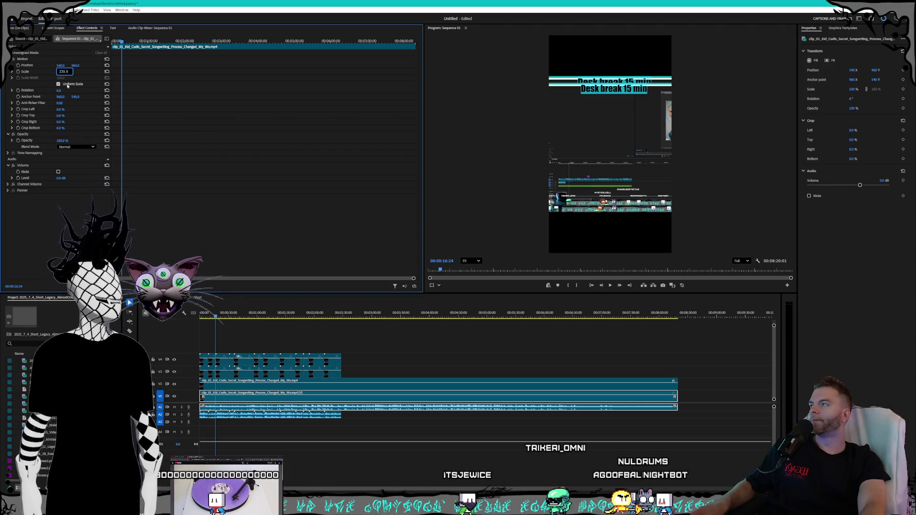
pyautogui.click(257, 388)
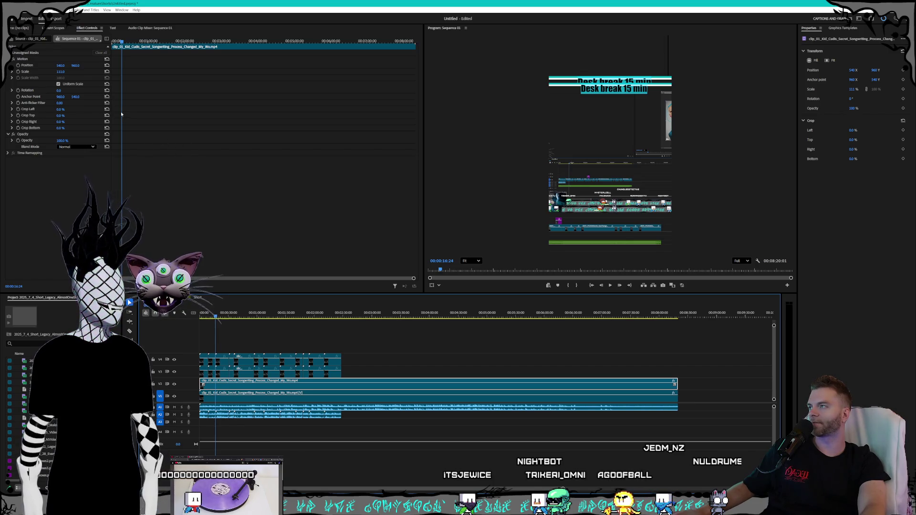
pyautogui.click(61, 66)
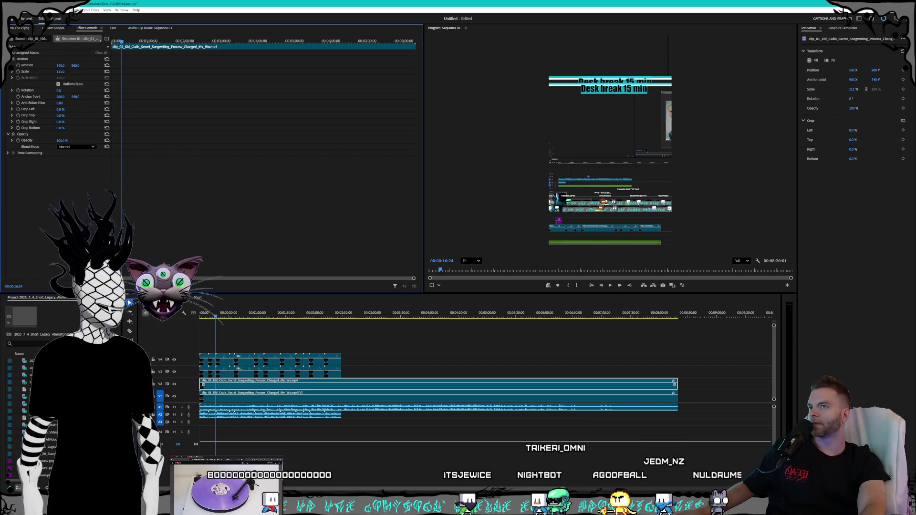
pyautogui.write('-960')
pyautogui.press('Return')
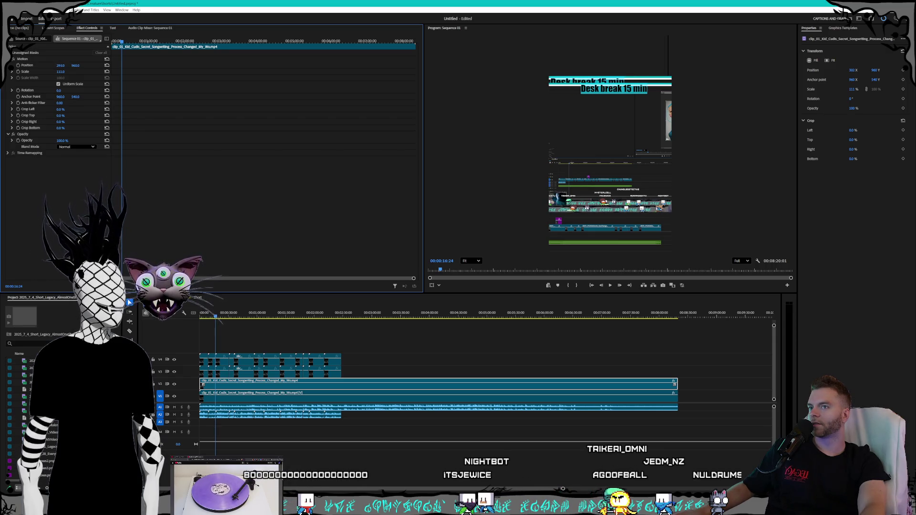
pyautogui.write('140')
pyautogui.press('Return')
pyautogui.write('-210')
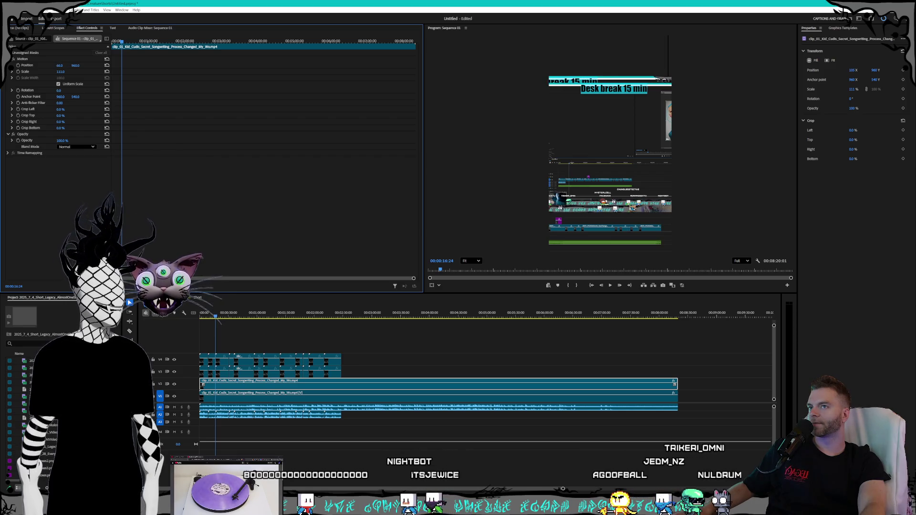
pyautogui.press('Return')
pyautogui.write('-40')
pyautogui.press('Return')
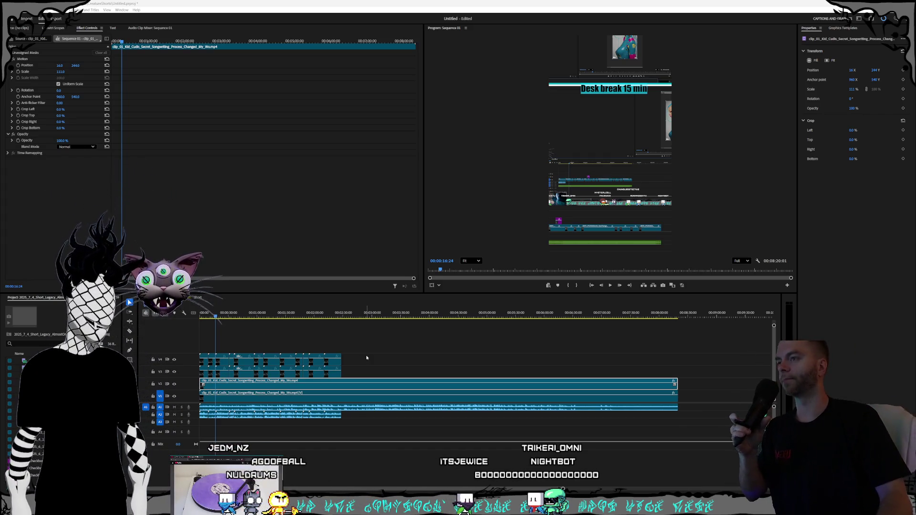
# - Rewind the playhead to the sequence start and bring up Windows search
pyautogui.click(275, 316)
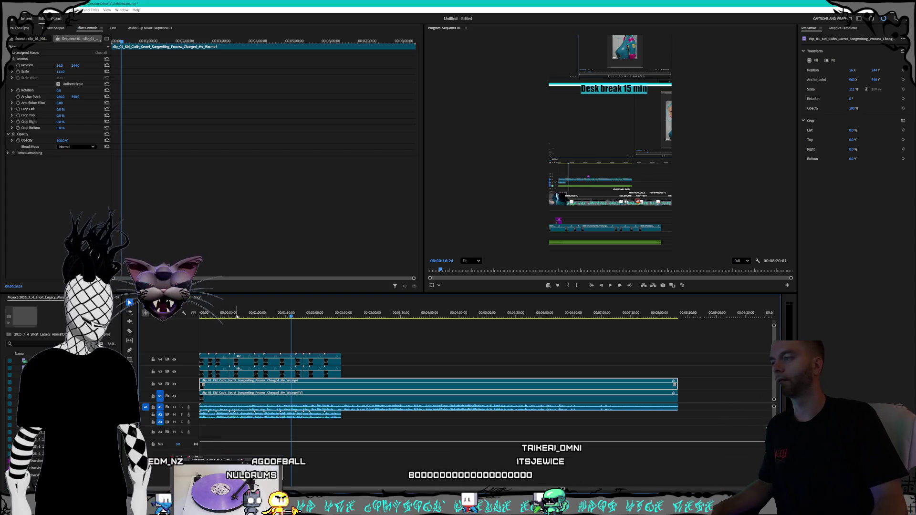
pyautogui.press('Home')
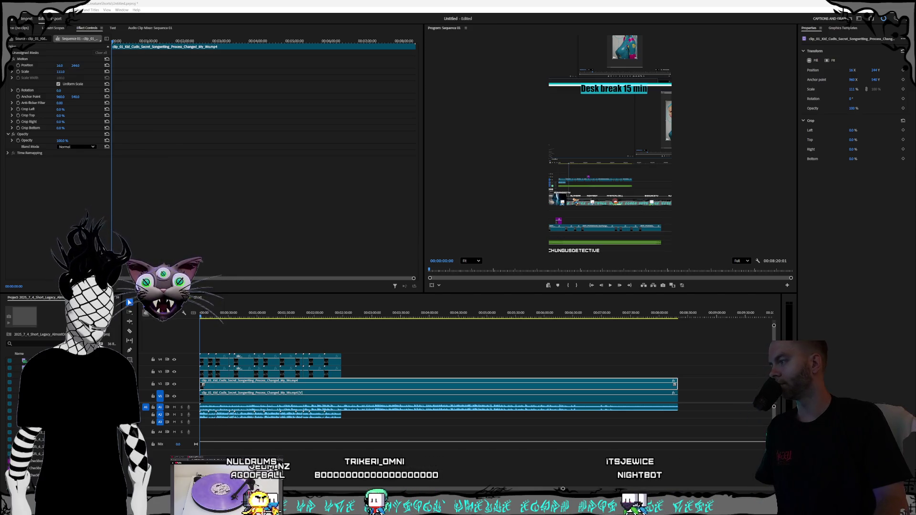
pyautogui.press('super')
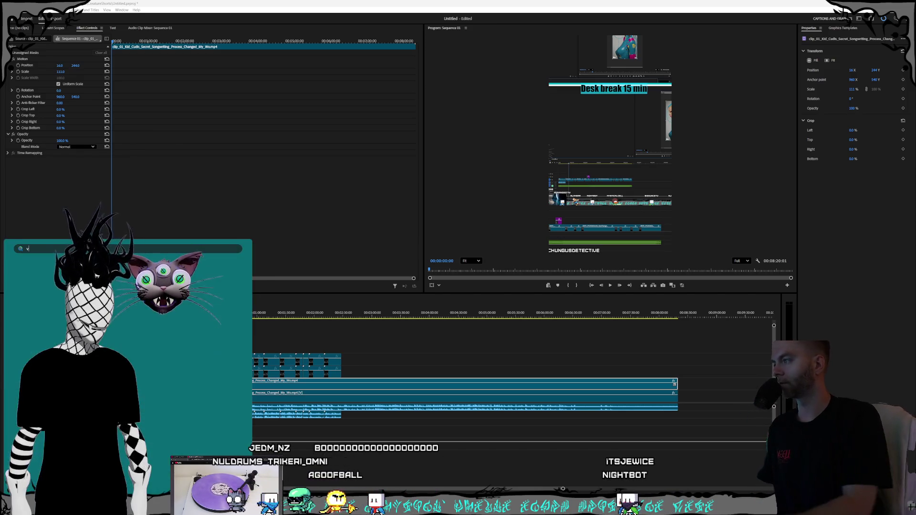
pyautogui.write('voice')
# - Dismiss the Windows search panel and select the lower audio-carrying clip
pyautogui.click(65, 300)
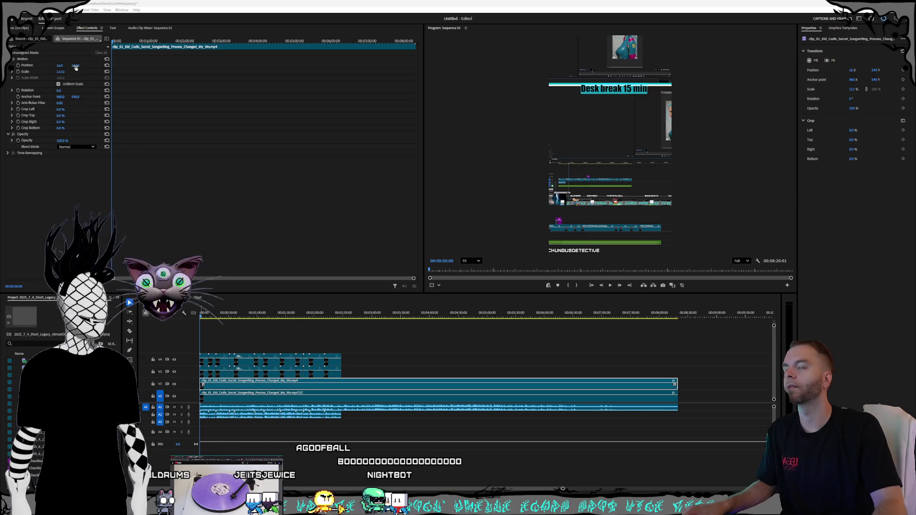
pyautogui.click(292, 398)
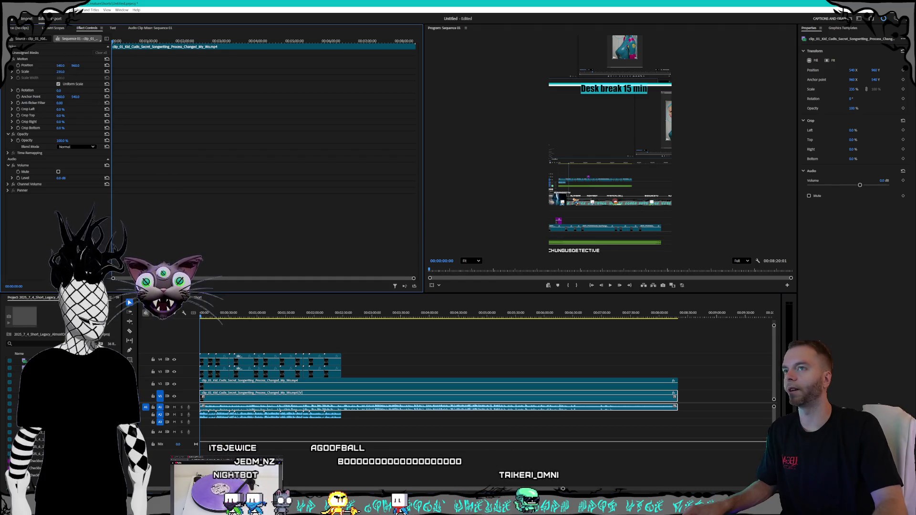
# - Nudge the V1 clip's position, hide track V3 and reselect the V2 clip
pyautogui.moveTo(61, 65); pyautogui.dragTo(72, 65)
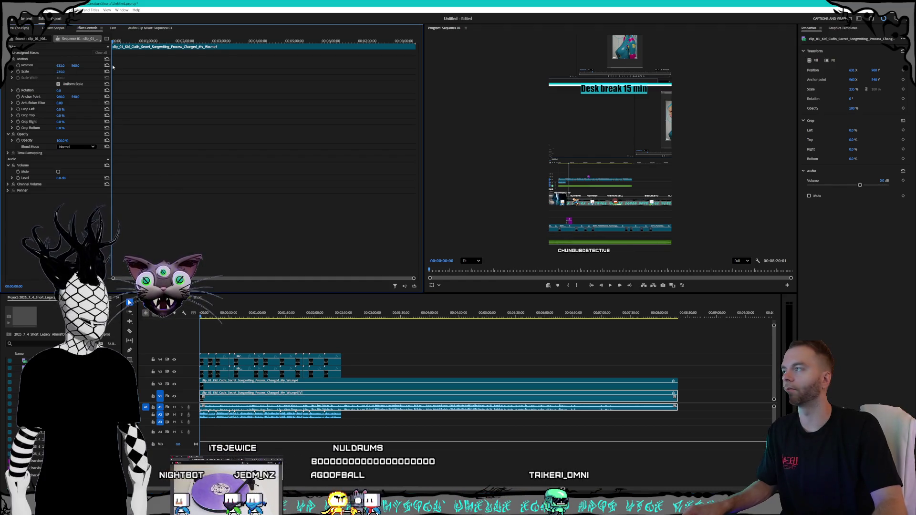
pyautogui.click(281, 386)
pyautogui.click(174, 360)
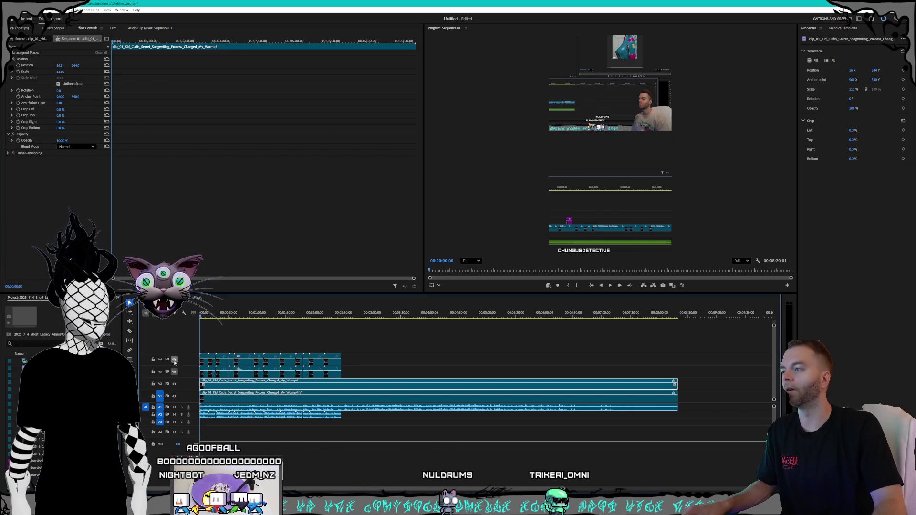
pyautogui.keyDown('shift'); pyautogui.click(371, 390); pyautogui.keyUp('shift')
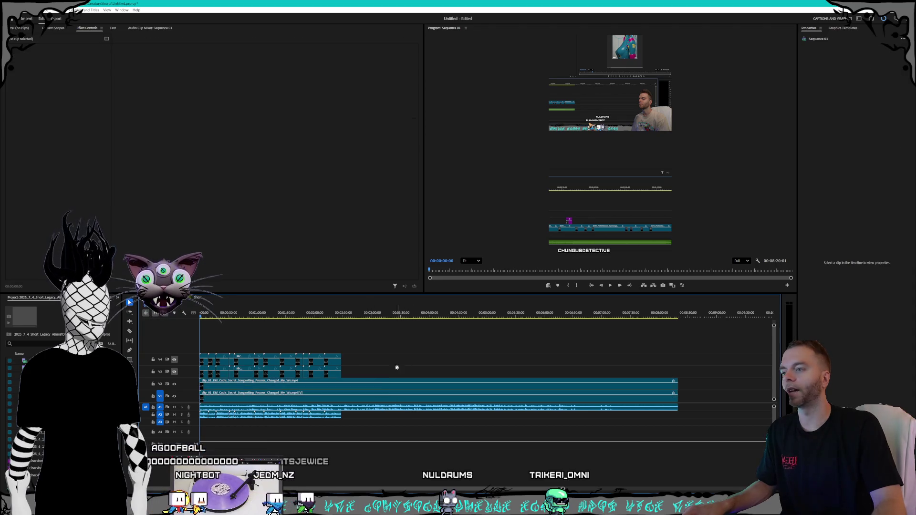
pyautogui.click(386, 387)
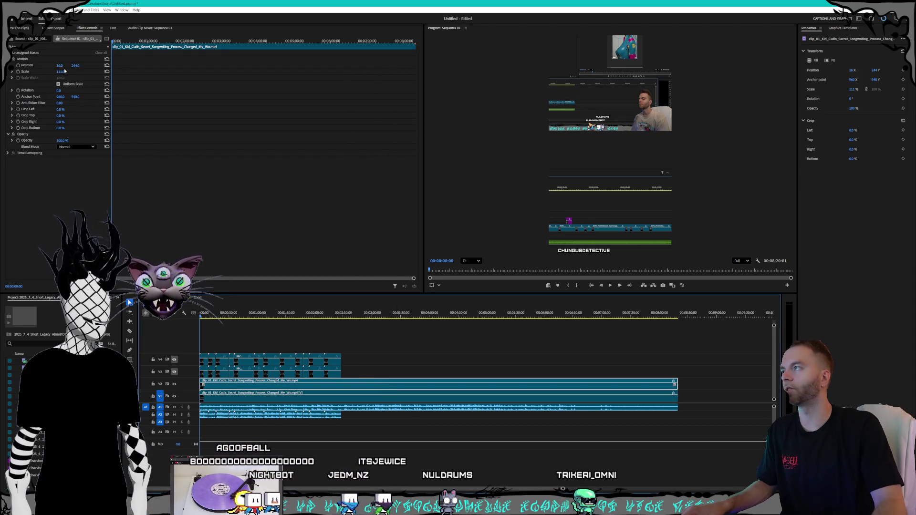
# - Enlarge the V2 clip to fill the vertical frame and slide it left
pyautogui.moveTo(60, 65)
pyautogui.mouseDown()
pyautogui.moveTo(46, 65)
pyautogui.moveTo(75, 66)
pyautogui.mouseUp()
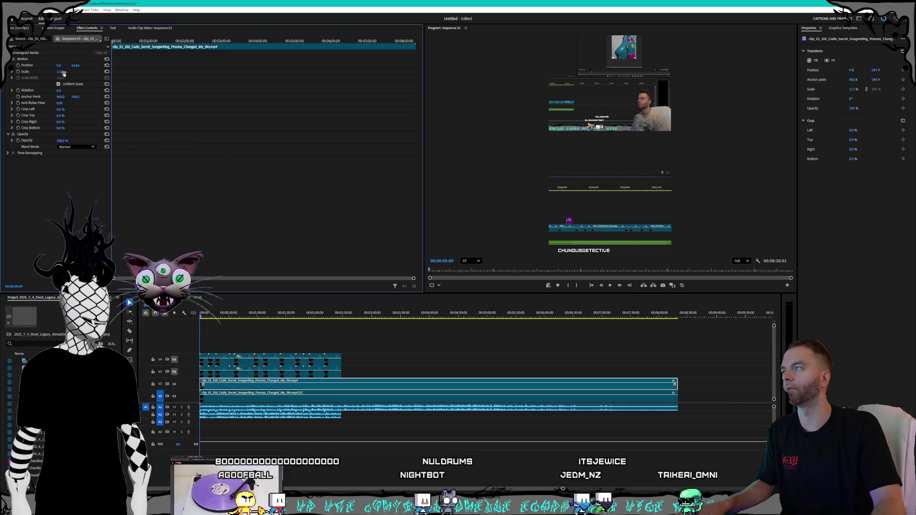
pyautogui.moveTo(62, 72); pyautogui.dragTo(93, 71)
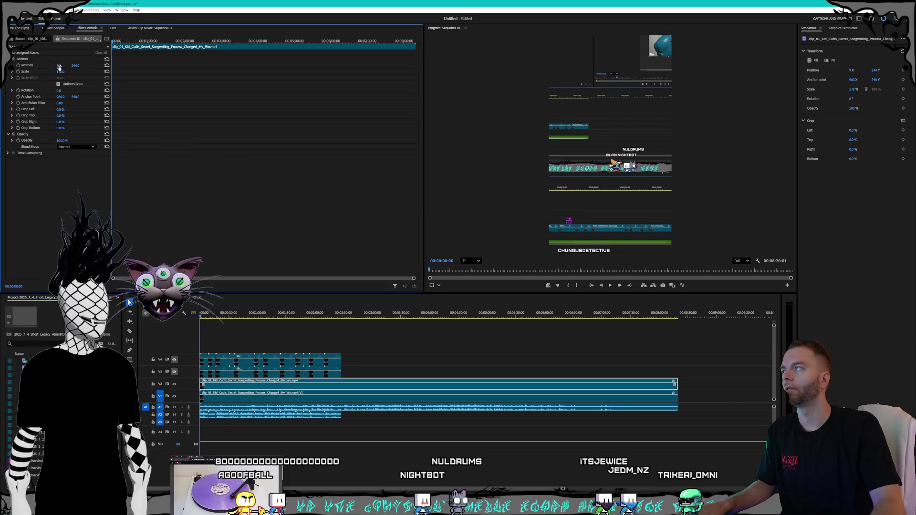
pyautogui.moveTo(59, 67); pyautogui.dragTo(65, 66)
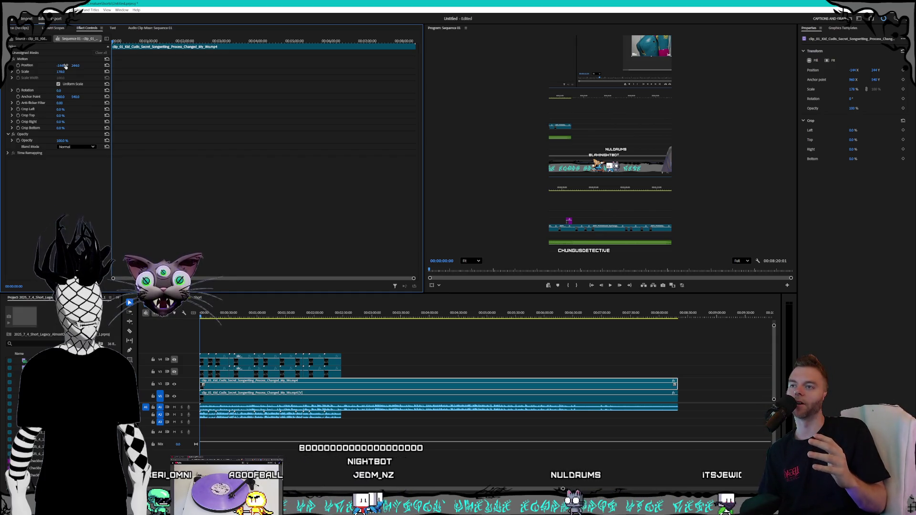
# - Undo the last position change so facecam and avatar both show in the preview
pyautogui.hotkey('ctrl', 'z')
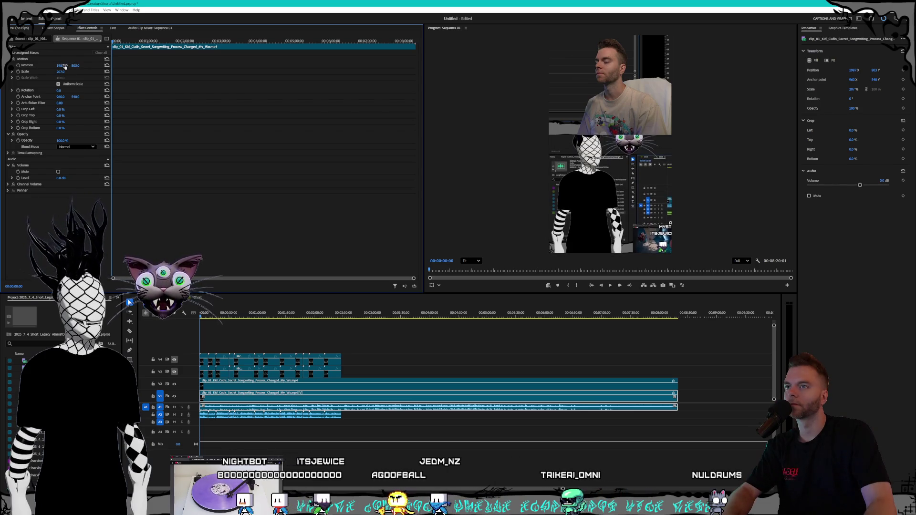
# - Shrink the lower clip slightly, then resize the V1 webcam clip to fit the top
pyautogui.moveTo(62, 71); pyautogui.dragTo(50, 71)
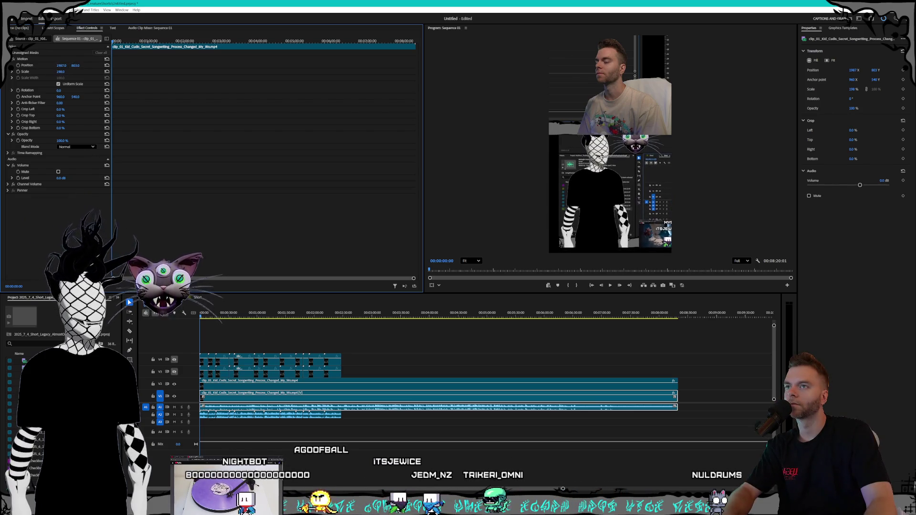
pyautogui.click(340, 383)
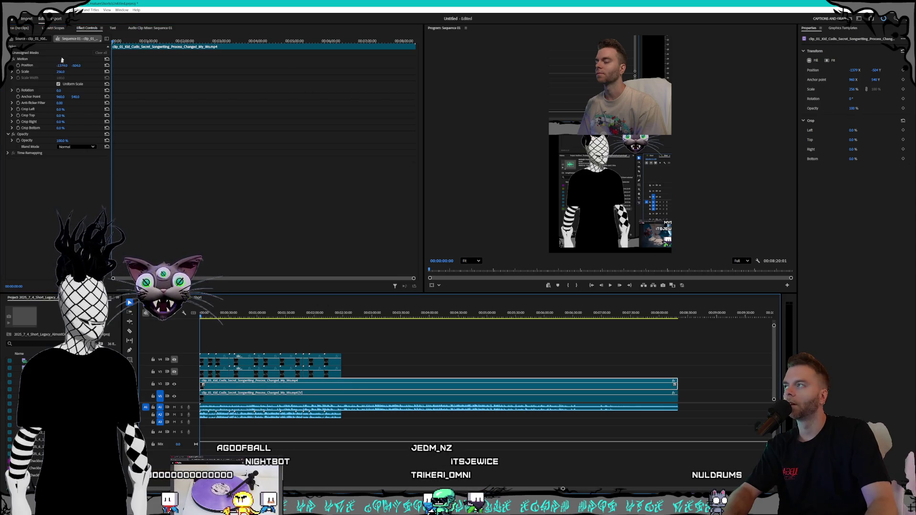
pyautogui.moveTo(61, 72)
pyautogui.mouseDown()
pyautogui.moveTo(50, 72)
pyautogui.moveTo(76, 66)
pyautogui.mouseUp()
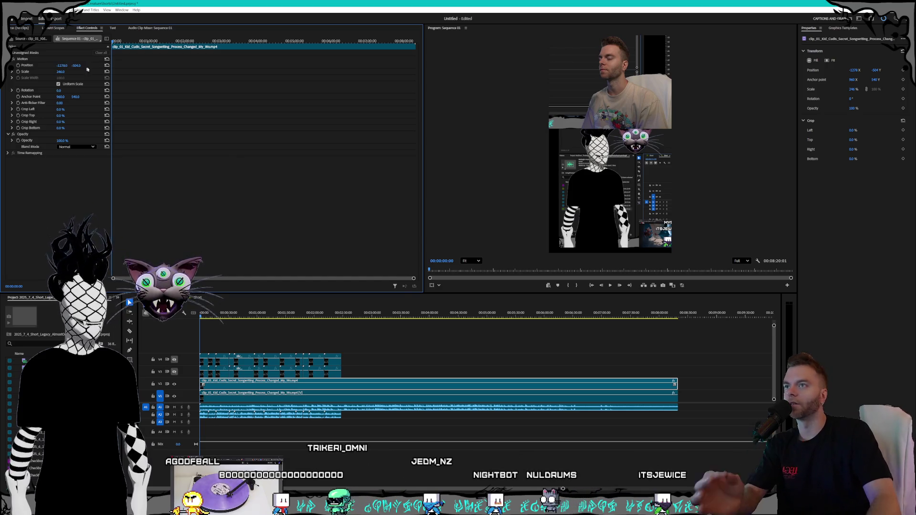
# - Slide the other long clip left and lower it a few pixels beneath the facecam
pyautogui.press('d')
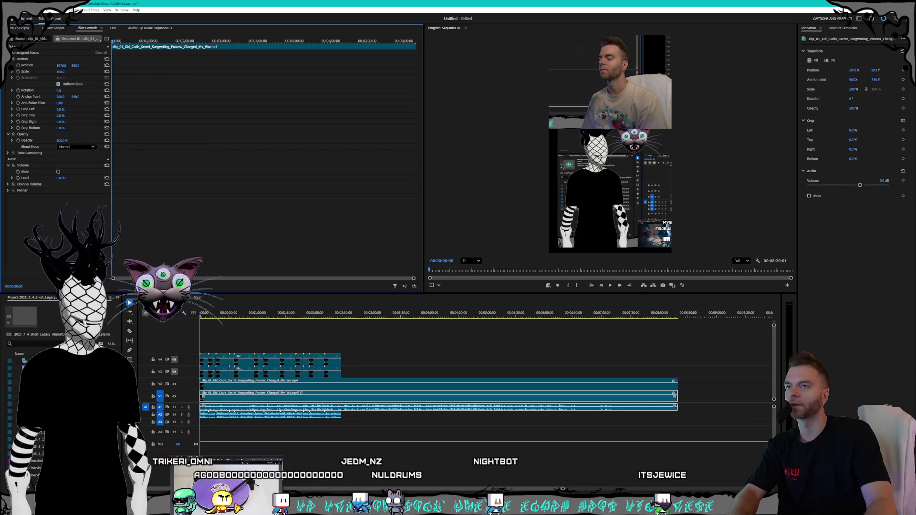
pyautogui.moveTo(62, 66); pyautogui.dragTo(37, 66)
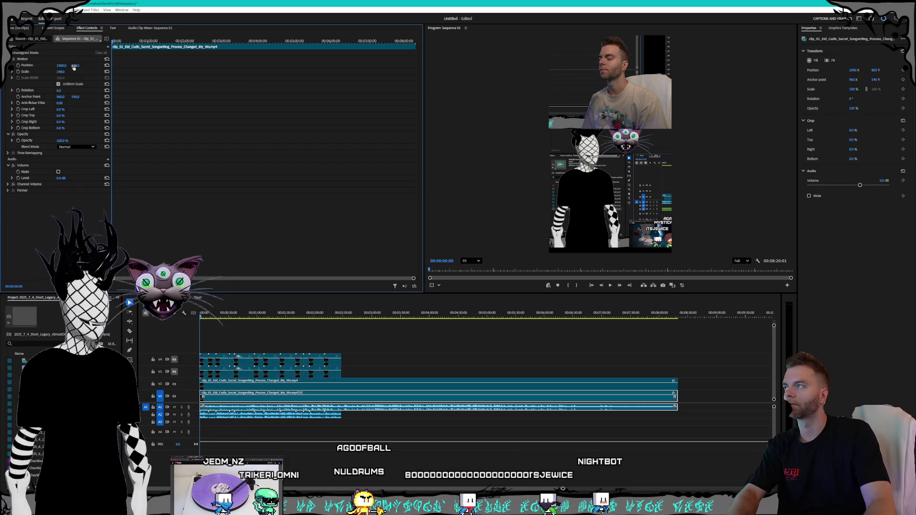
pyautogui.moveTo(66, 67); pyautogui.dragTo(77, 66)
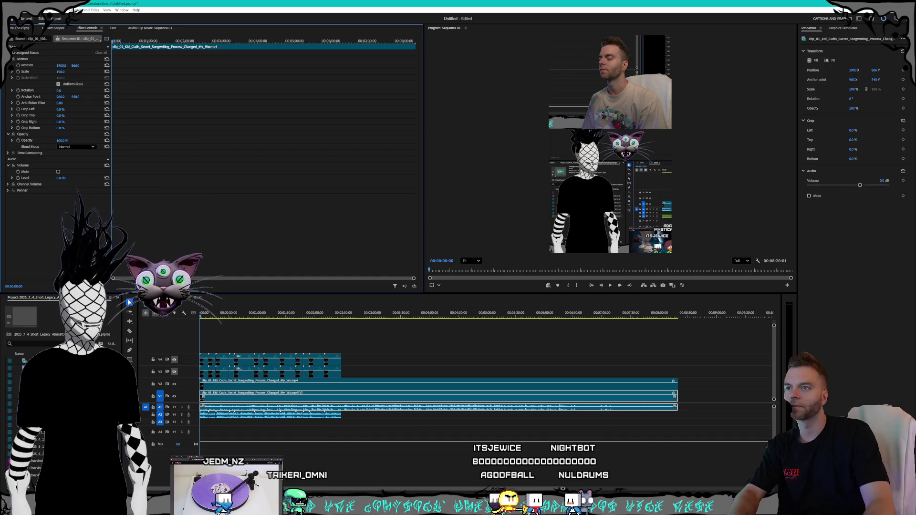
# - Shrink the facecam slightly, shift it right, and scrub ahead to about 3:13 to check
pyautogui.click(354, 388)
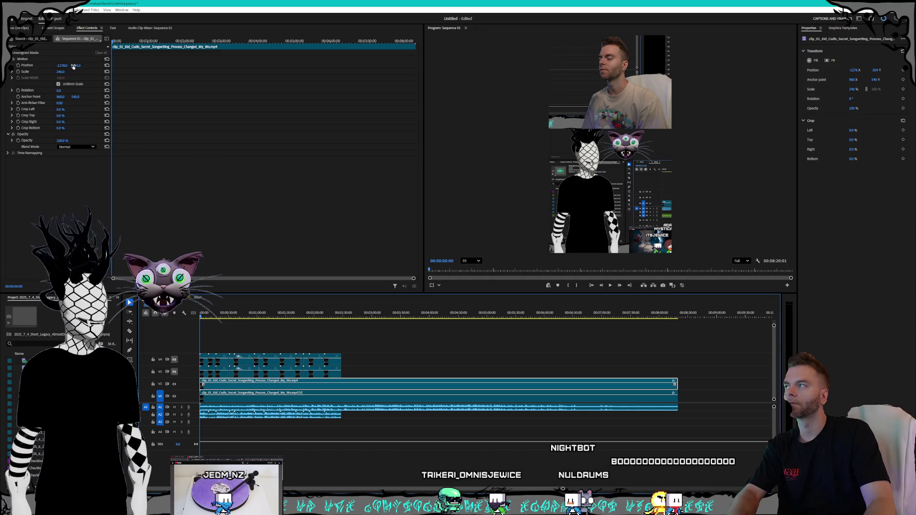
pyautogui.moveTo(61, 73); pyautogui.dragTo(55, 72)
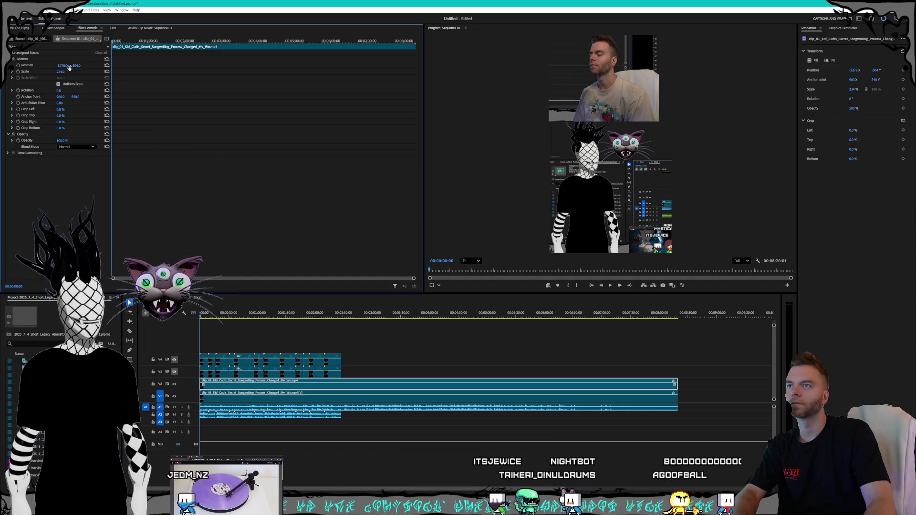
pyautogui.moveTo(69, 65); pyautogui.dragTo(79, 66)
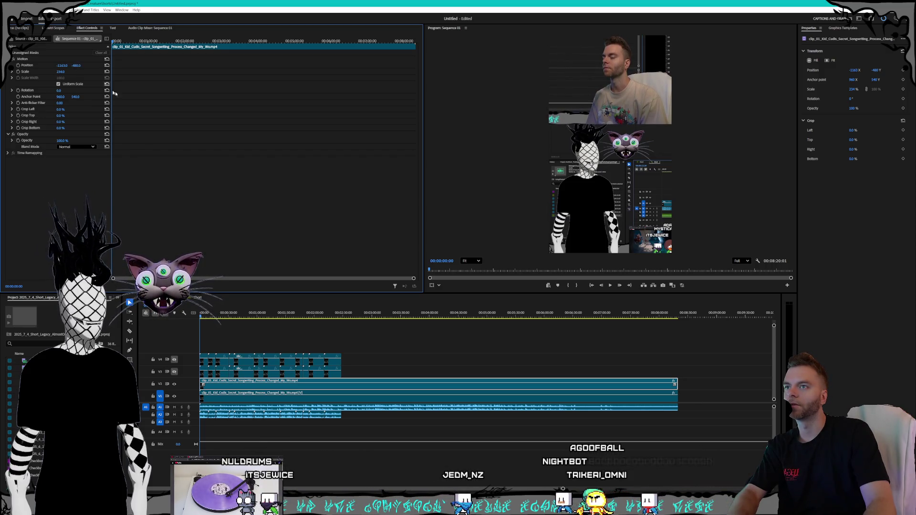
pyautogui.moveTo(287, 313); pyautogui.dragTo(386, 307)
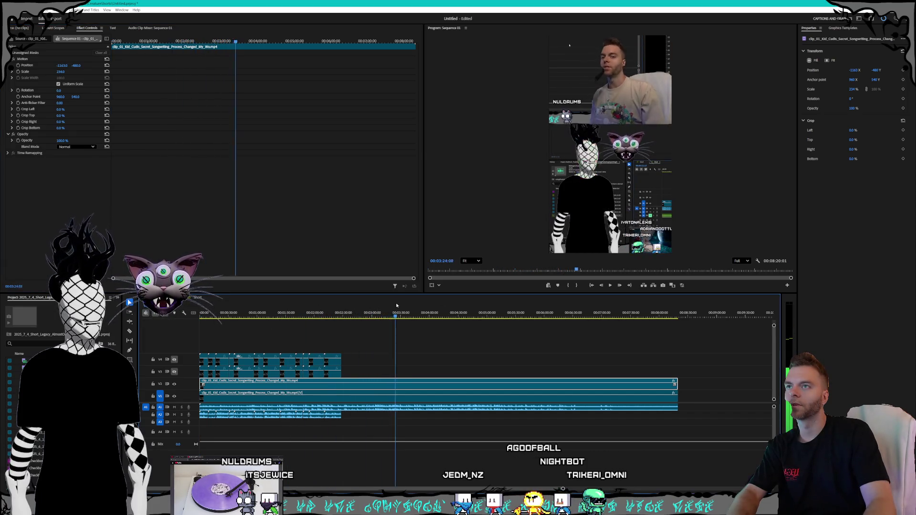
pyautogui.moveTo(386, 307); pyautogui.dragTo(468, 300)
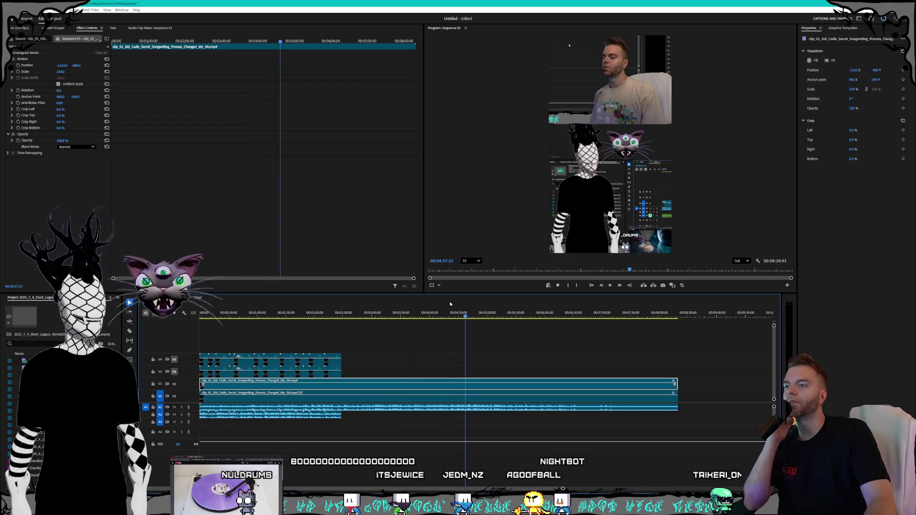
pyautogui.moveTo(451, 312); pyautogui.dragTo(272, 313)
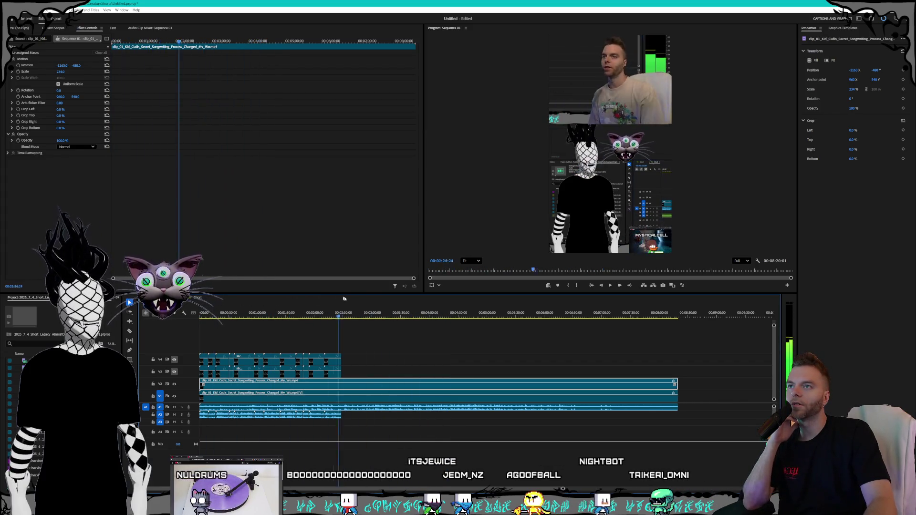
pyautogui.moveTo(344, 299); pyautogui.dragTo(516, 294)
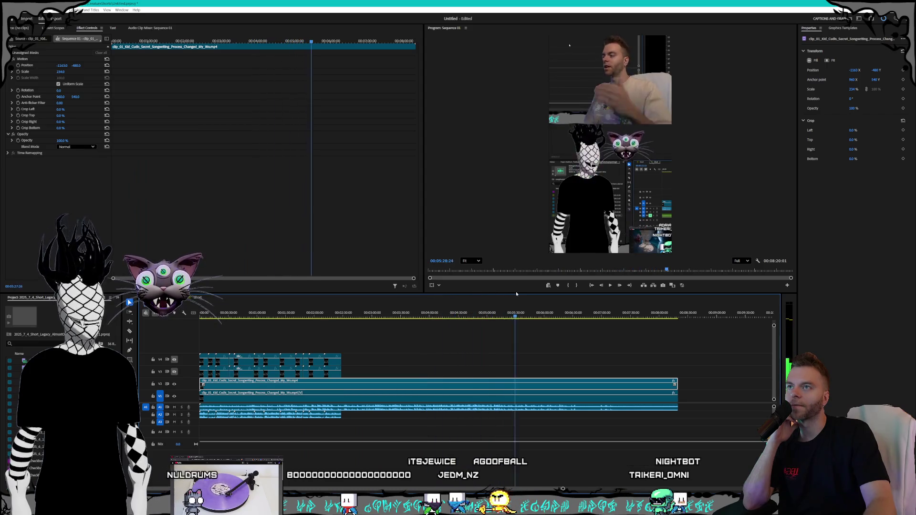
pyautogui.press('space')
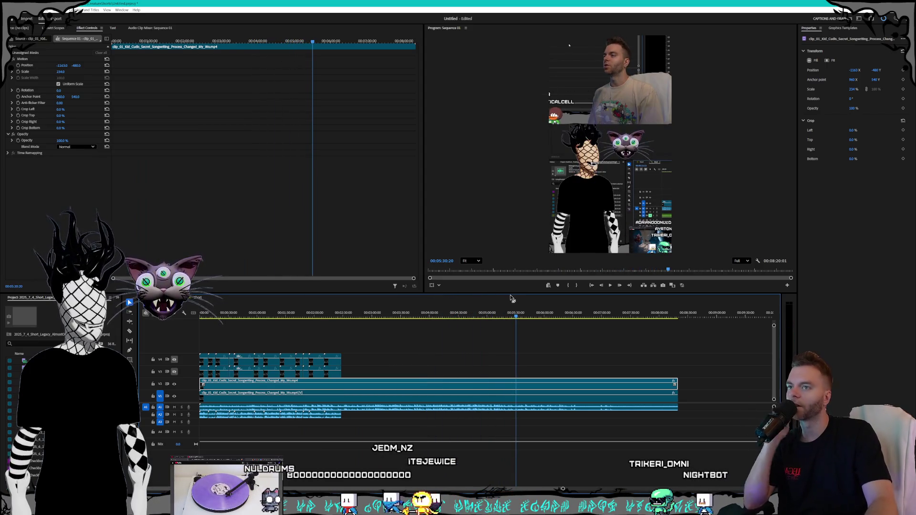
pyautogui.moveTo(517, 313); pyautogui.dragTo(567, 315)
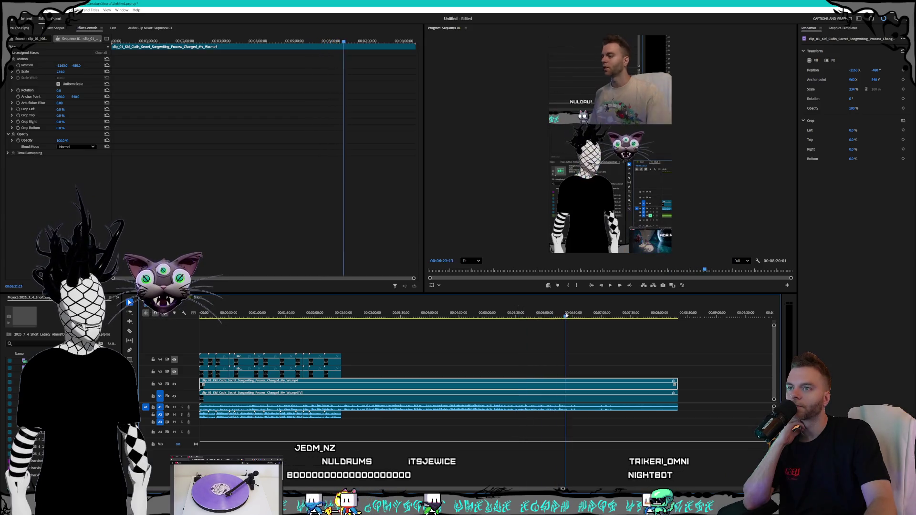
pyautogui.press('j')
pyautogui.press('j')
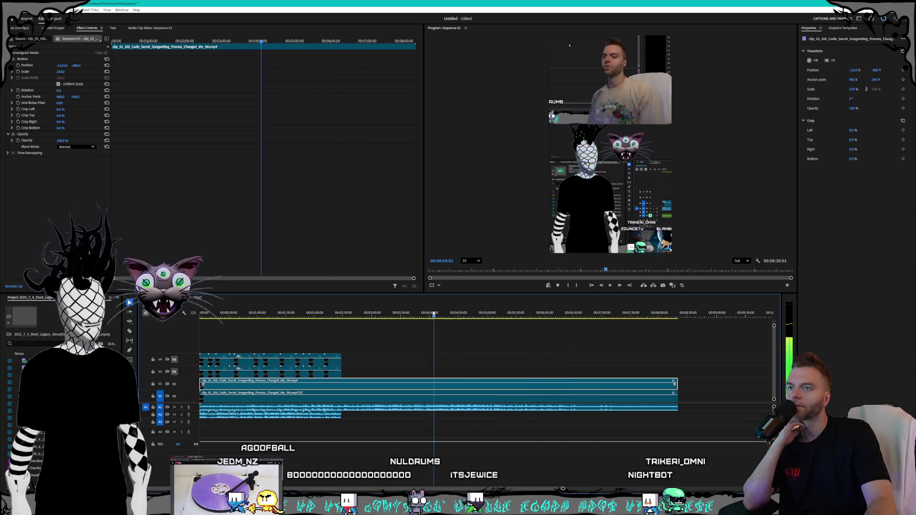
pyautogui.press('k')
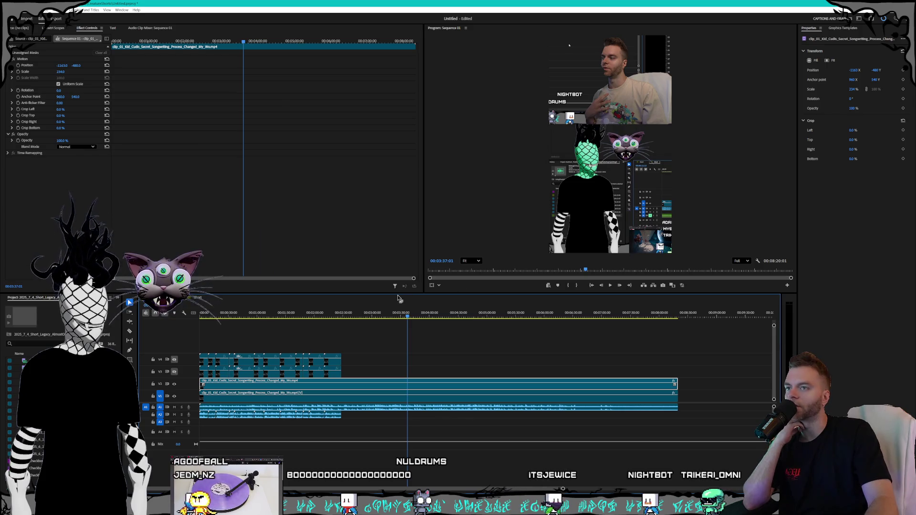
pyautogui.moveTo(394, 310)
pyautogui.mouseDown()
pyautogui.moveTo(289, 296)
pyautogui.moveTo(397, 296)
pyautogui.mouseUp()
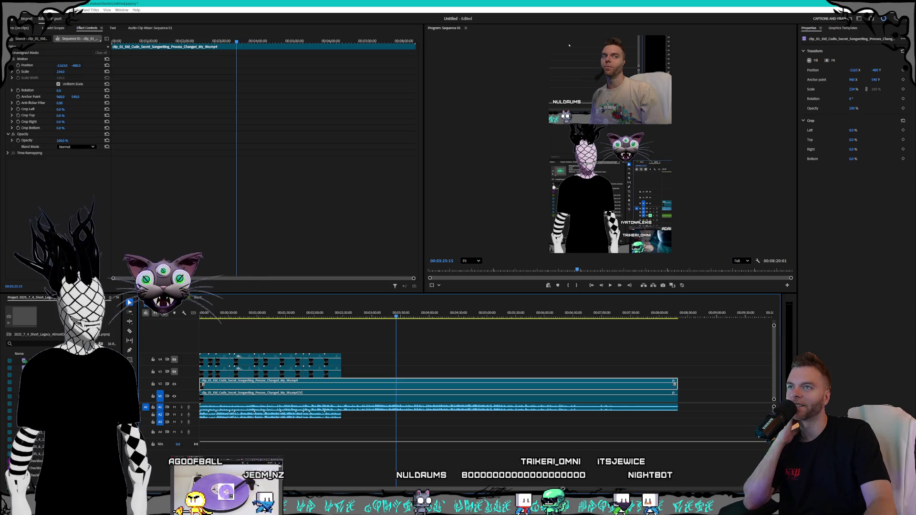
pyautogui.moveTo(396, 296); pyautogui.dragTo(221, 282)
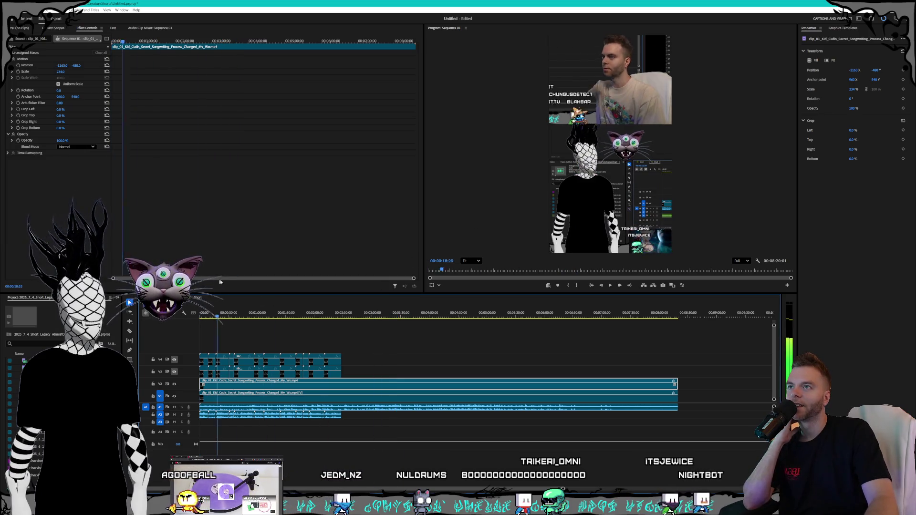
pyautogui.press('Home')
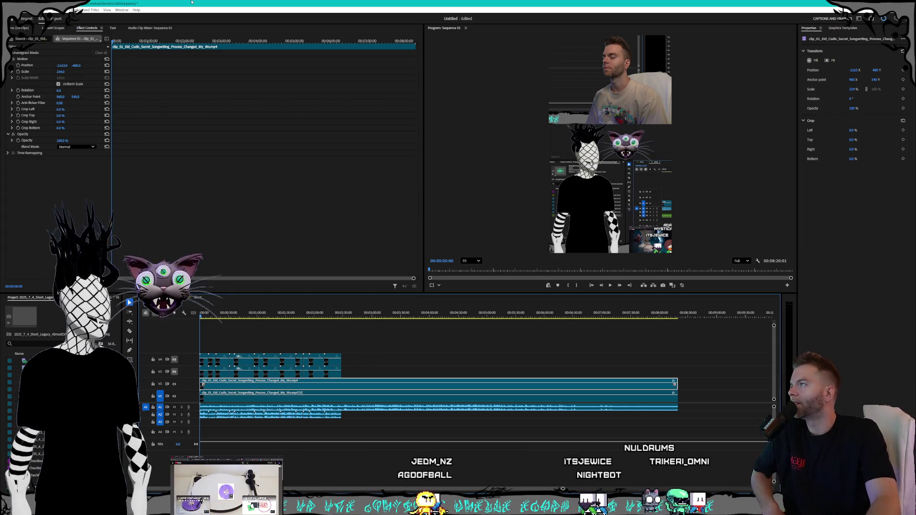
# - Save the Untitled project via File > Save
pyautogui.click(16, 9)
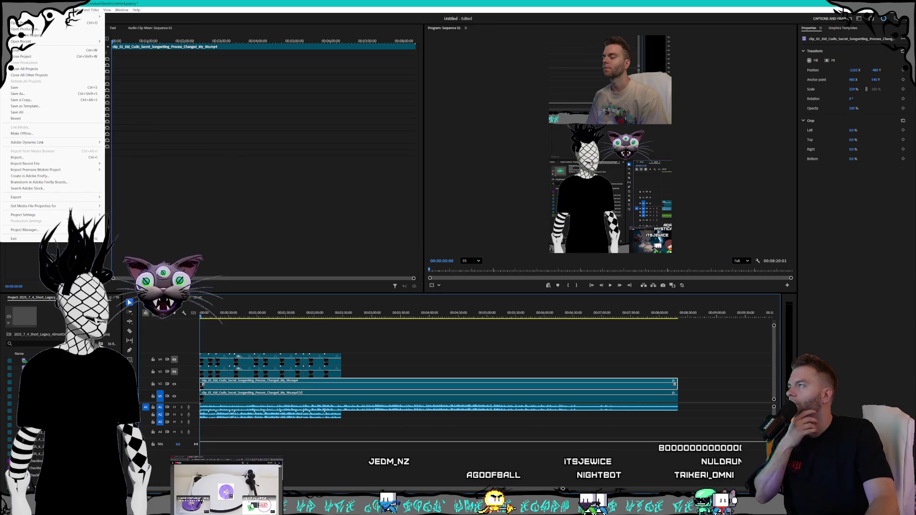
pyautogui.click(22, 88)
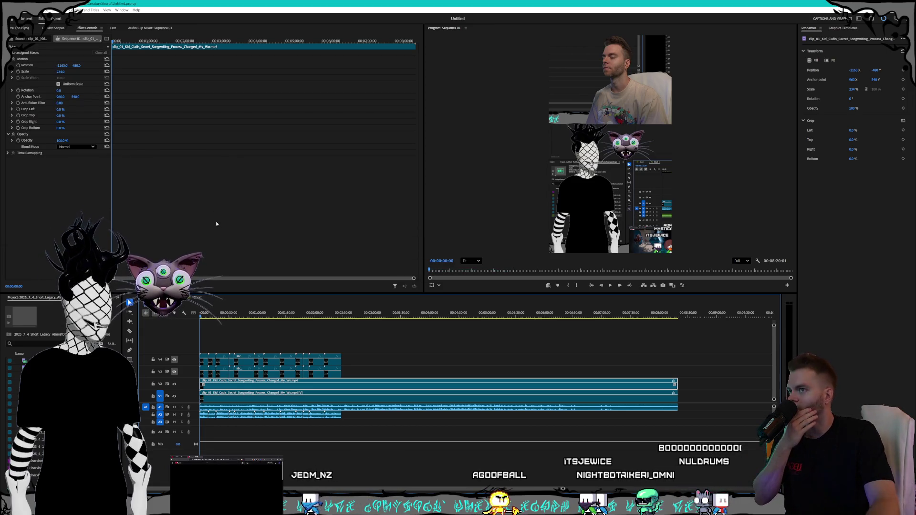